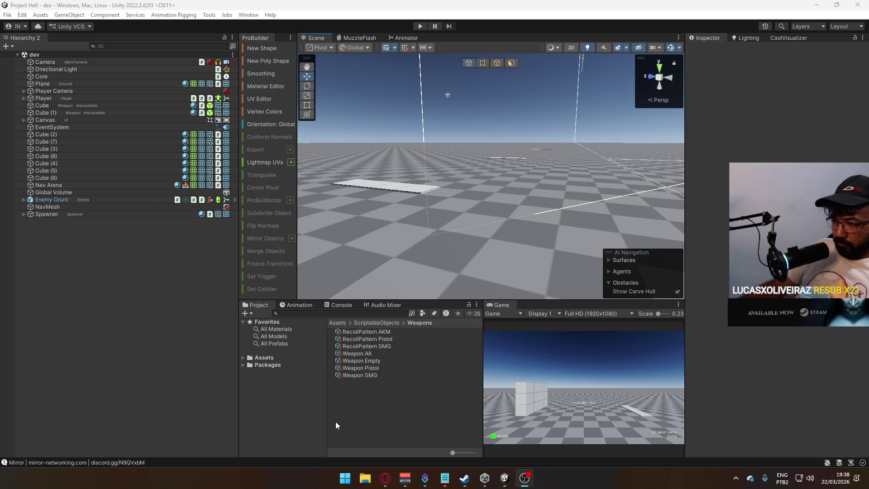
Step: In Opera's YouTube tab, play the Octopath Traveler 1 battle BGM combo recommendation
click(385, 478)
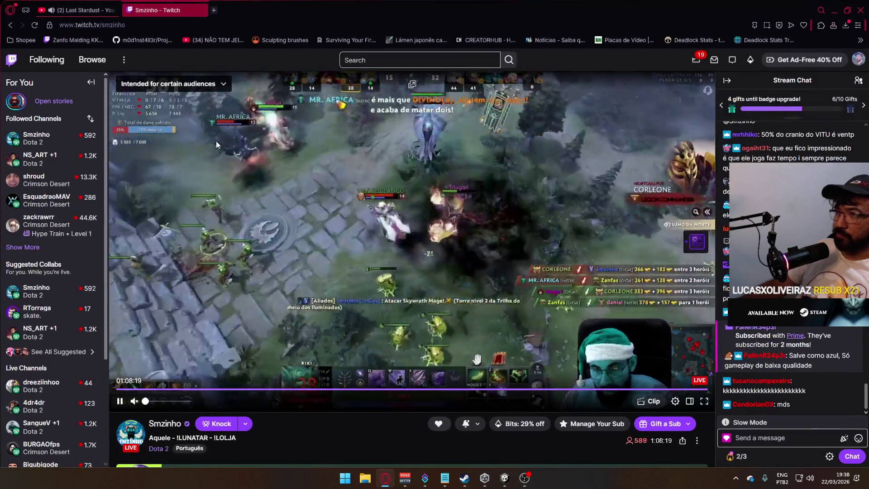
key(ctrl+Tab)
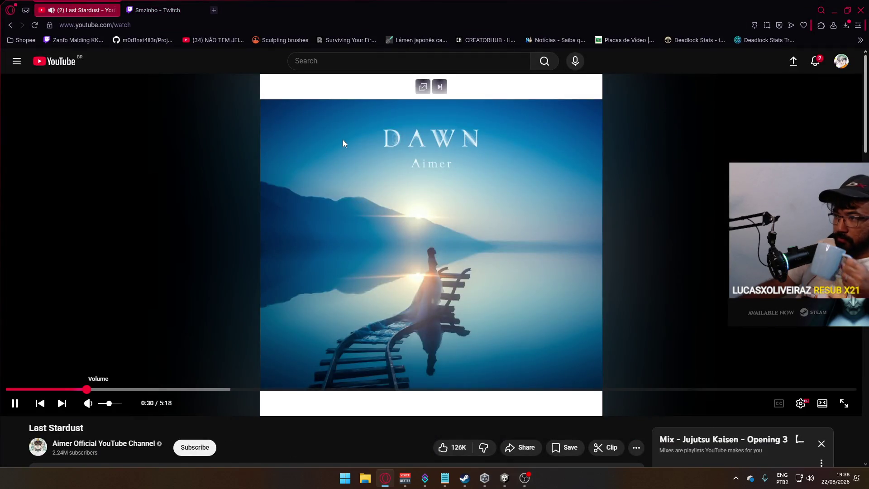
scroll(333, 162, down, 3)
scroll(333, 163, down, 3)
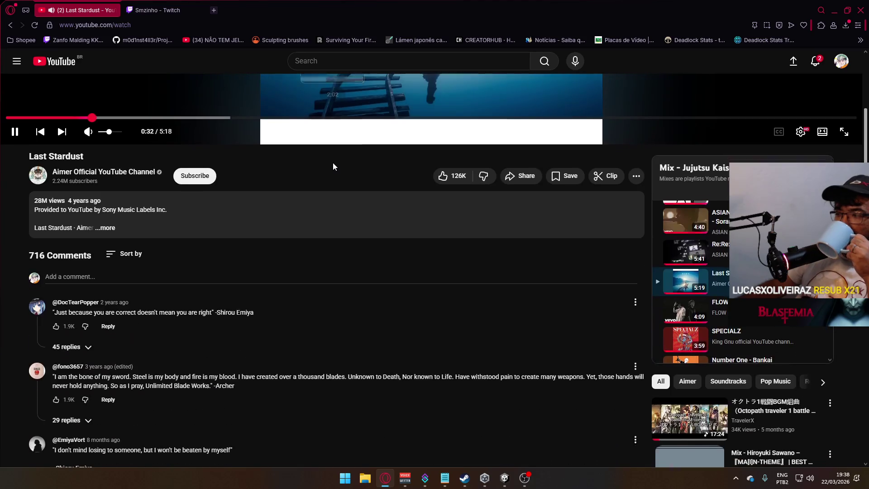
scroll(333, 163, down, 3)
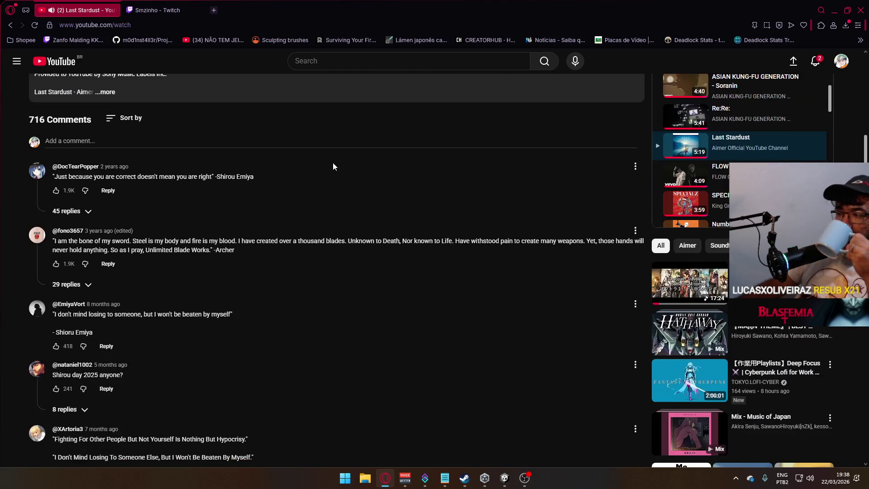
scroll(333, 163, down, 3)
scroll(333, 166, down, 3)
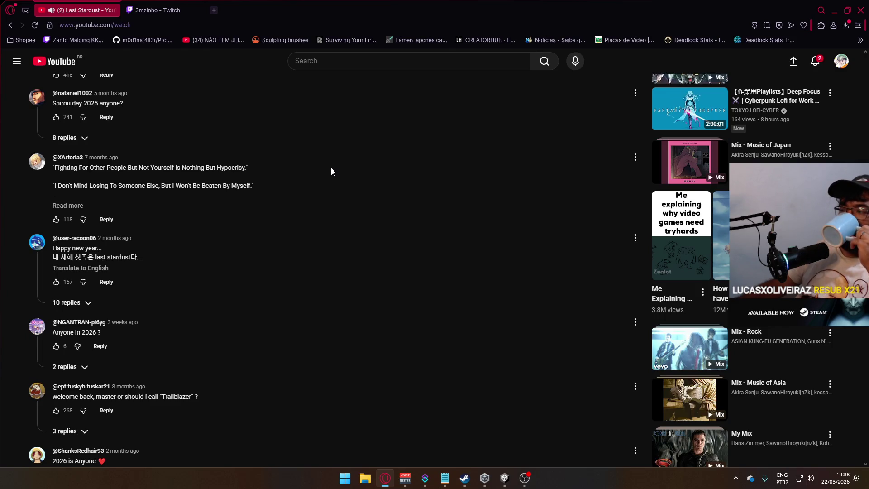
scroll(331, 170, down, 4)
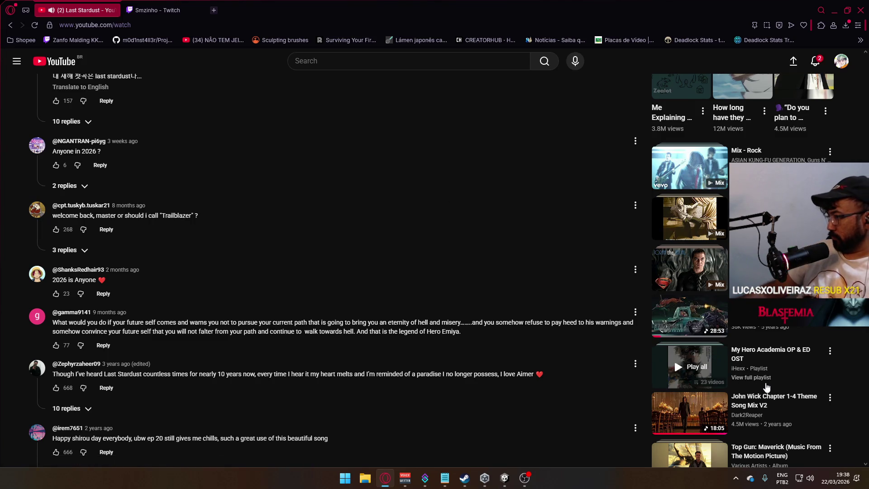
scroll(745, 371, up, 4)
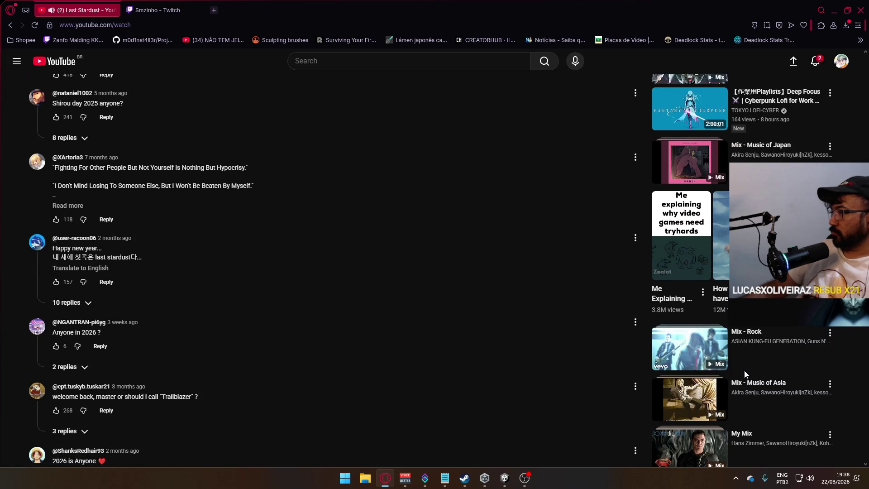
scroll(821, 375, up, 6)
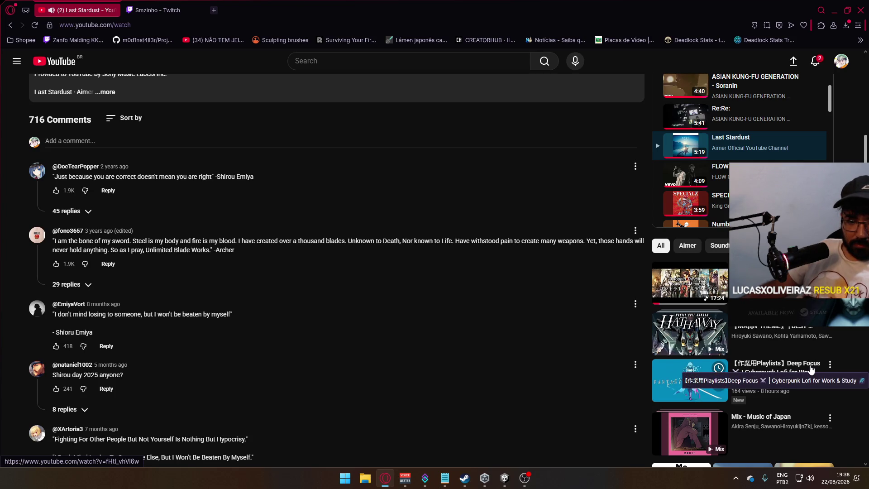
scroll(812, 370, up, 3)
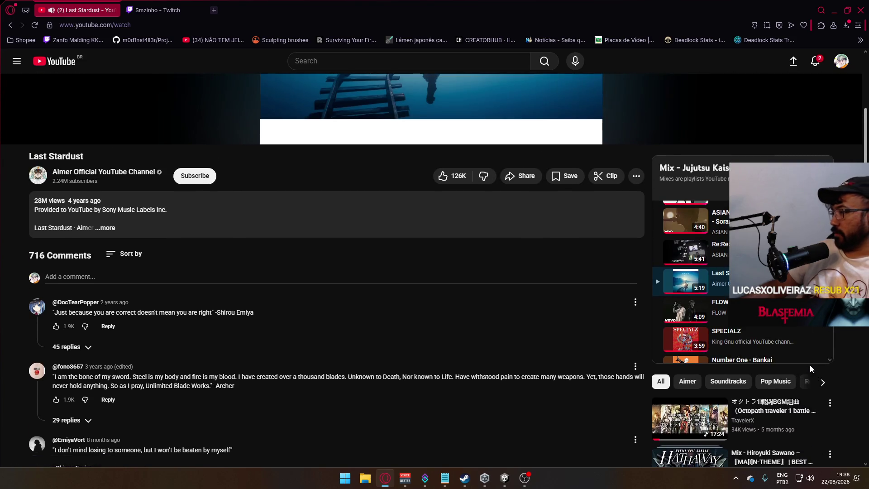
click(688, 417)
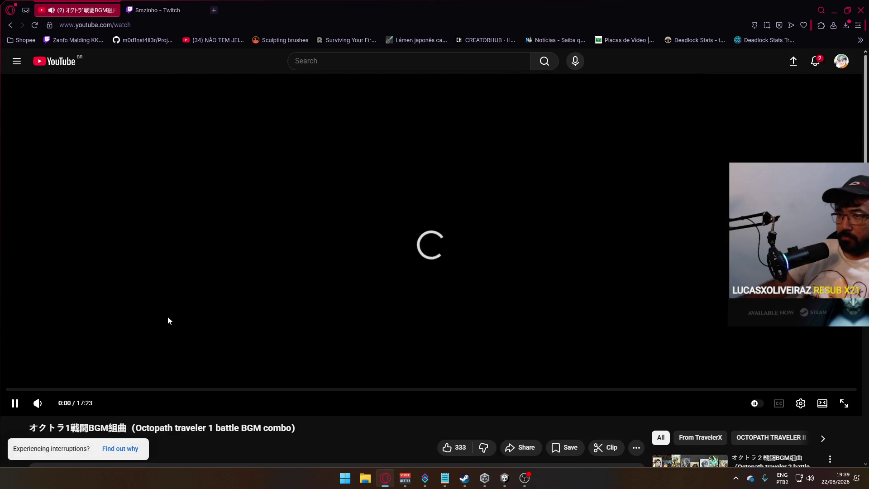
Step: Minimise Opera to get back to the Unity editor
mouse_move(388, 477)
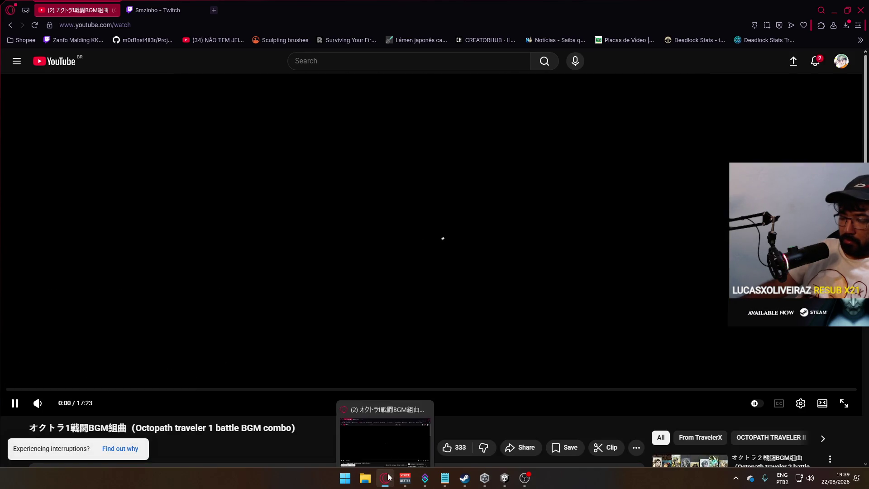
click(388, 478)
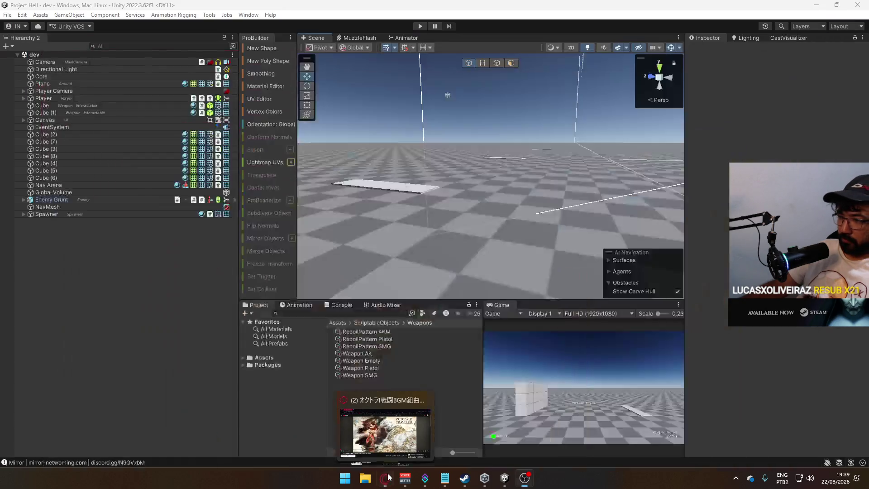
click(387, 477)
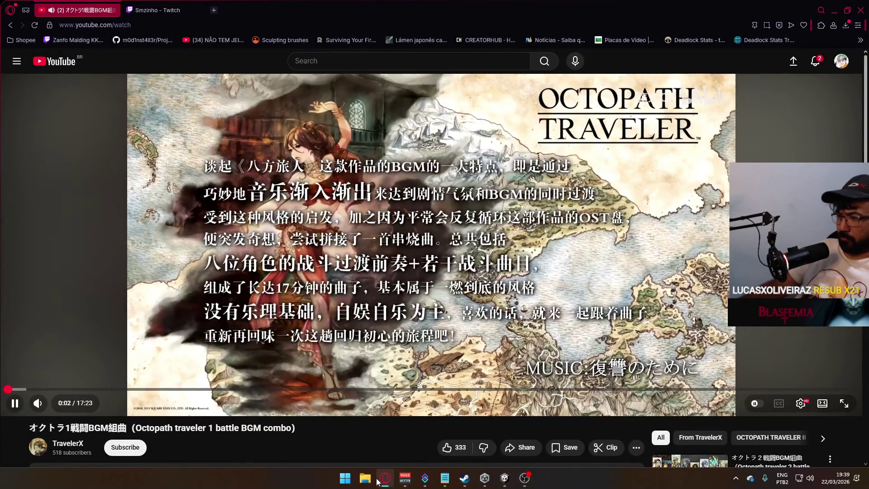
click(380, 479)
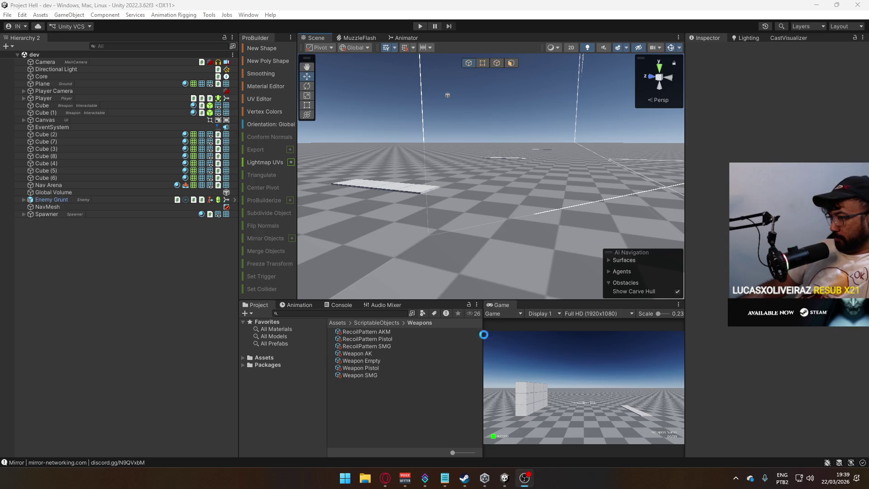
Step: Widen the Game and Scene views by narrowing the Hierarchy, and close the MuzzleFlash tab
drag(483, 335, 438, 339)
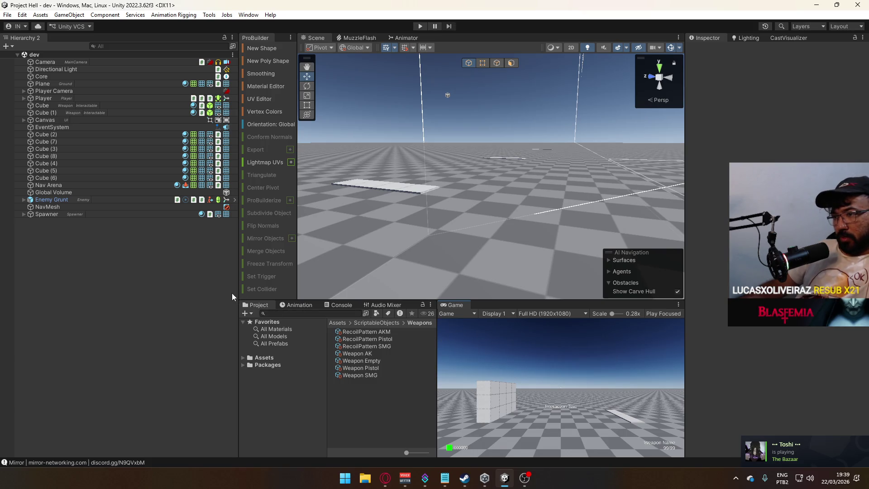
drag(238, 288, 178, 297)
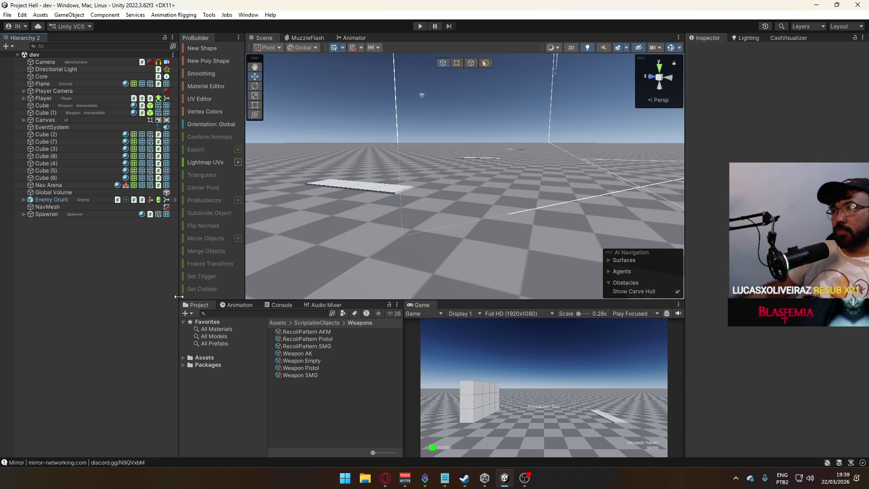
right_click(316, 38)
click(343, 53)
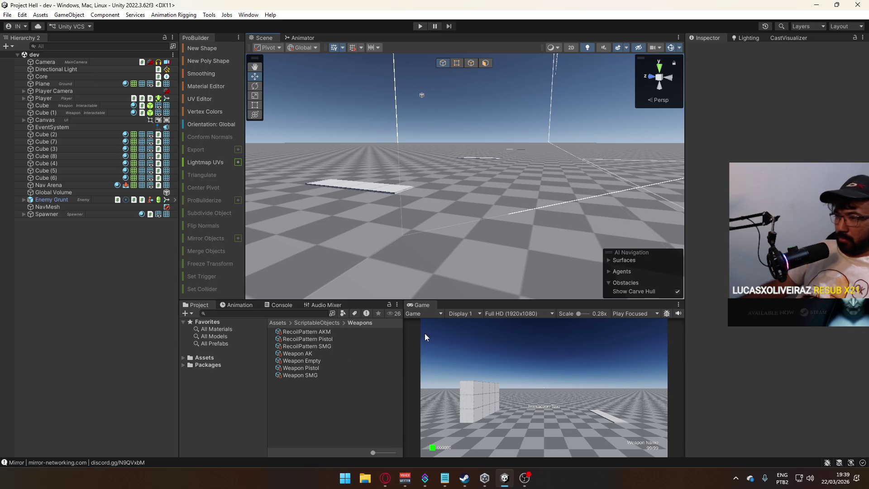
Step: Show the top-level Assets folders and open the Package Manager's add-package options
click(195, 359)
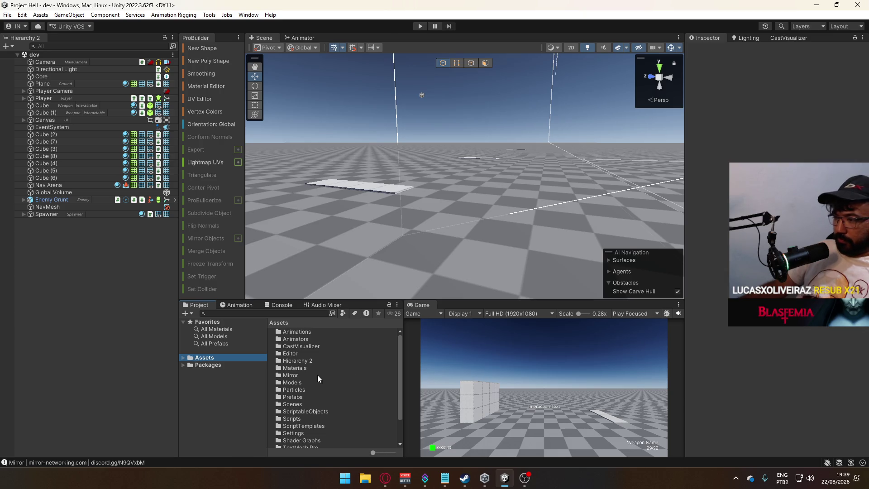
click(248, 15)
click(301, 115)
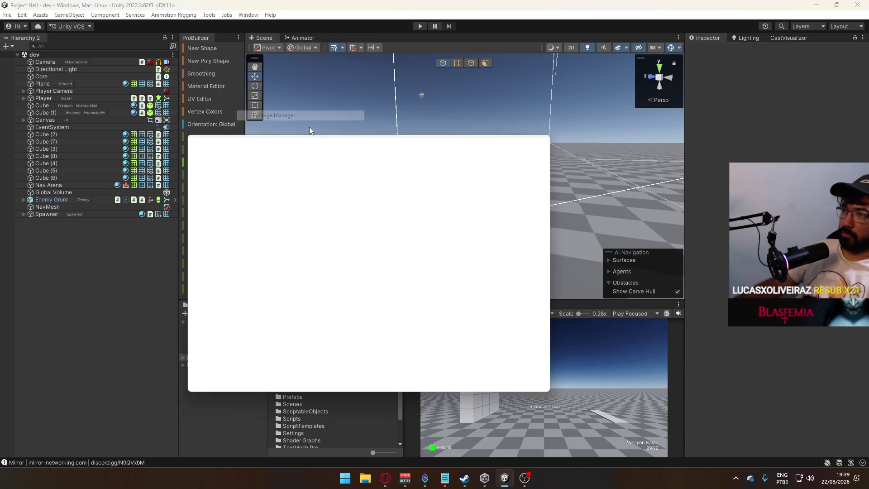
click(194, 149)
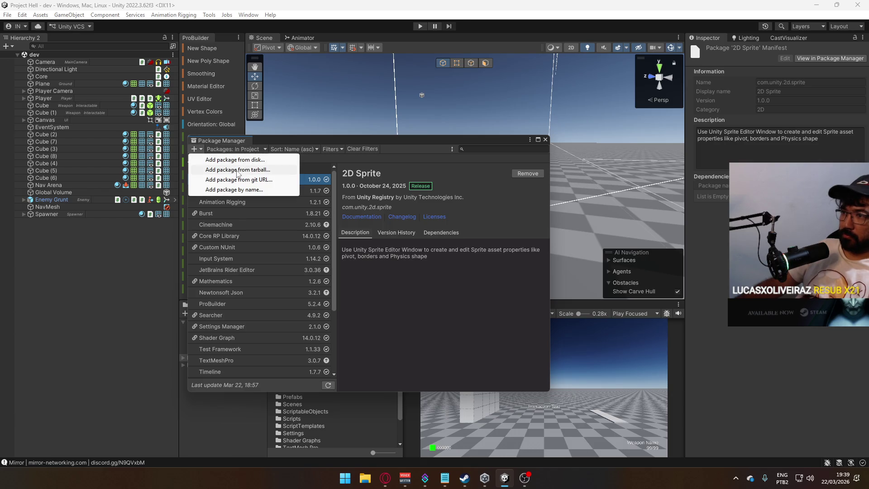
click(389, 481)
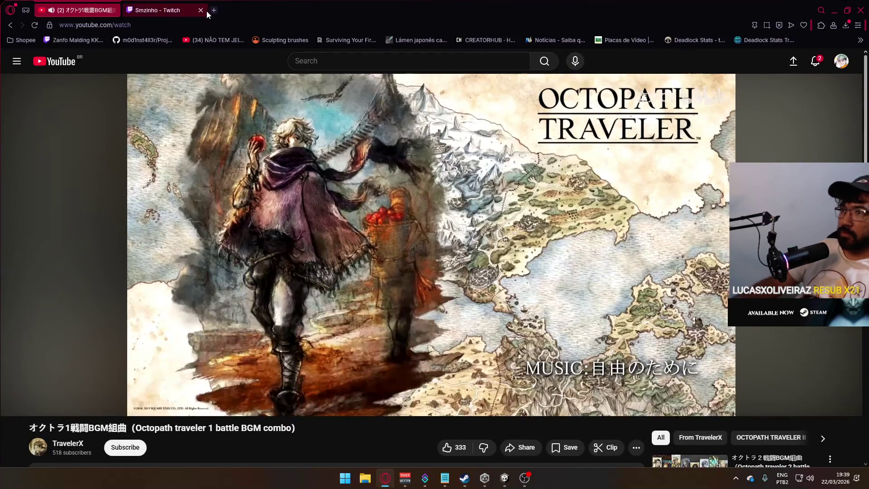
Step: Load the BaseTemplate GitHub repository in a new Opera tab, then close that tab again
click(212, 10)
text(github.com/nakassaur/BaseTemplate)
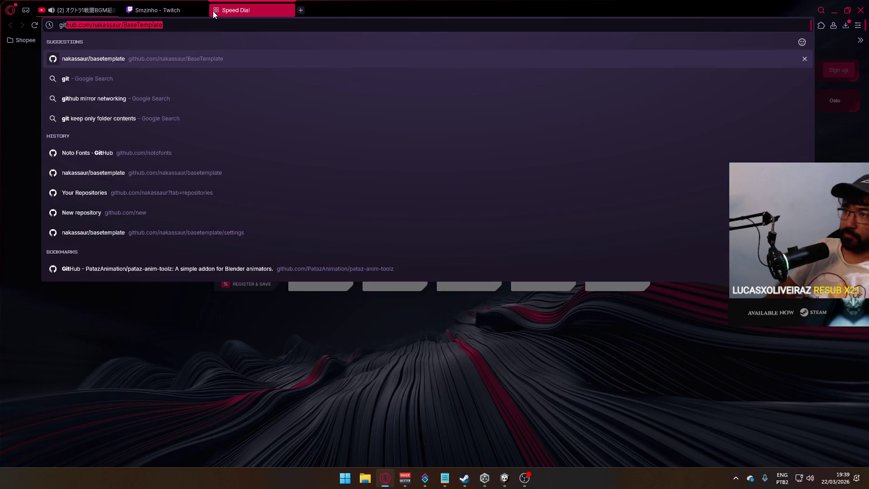
key(Return)
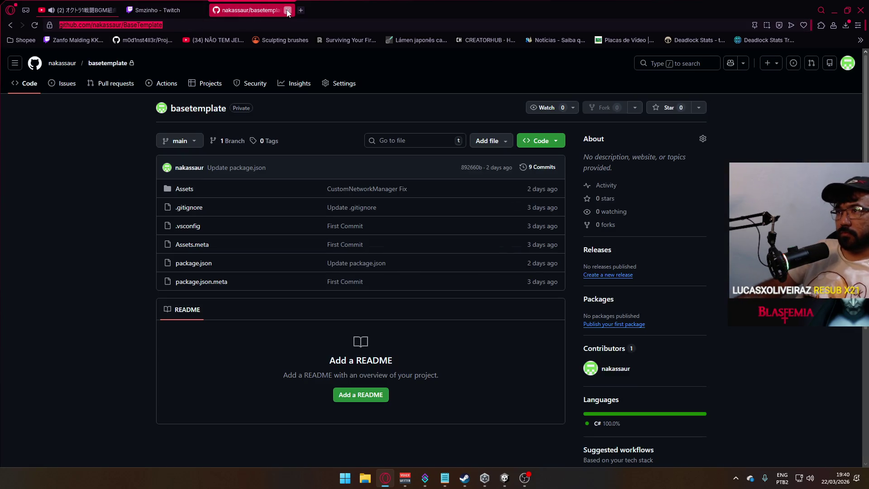
click(287, 10)
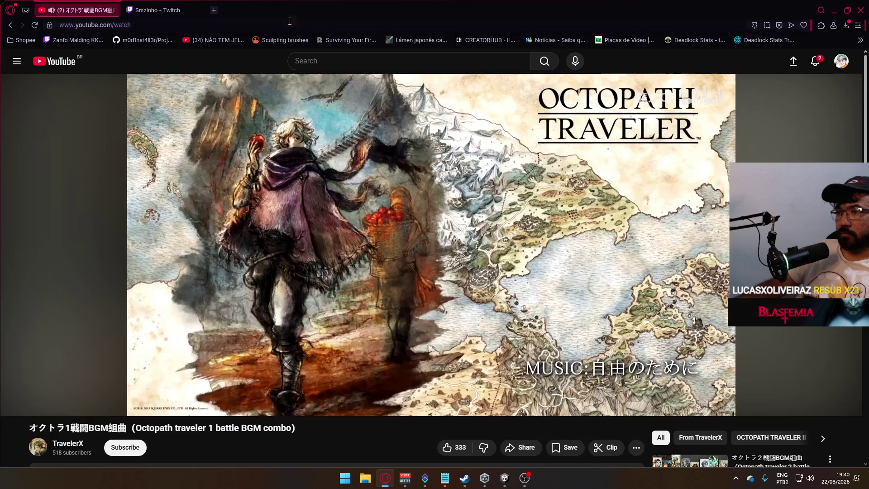
key(alt)
key(Escape)
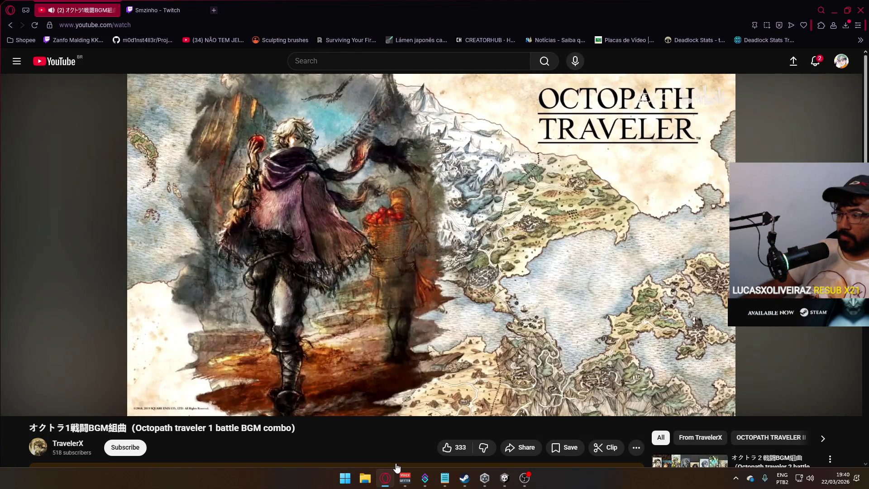
key(super)
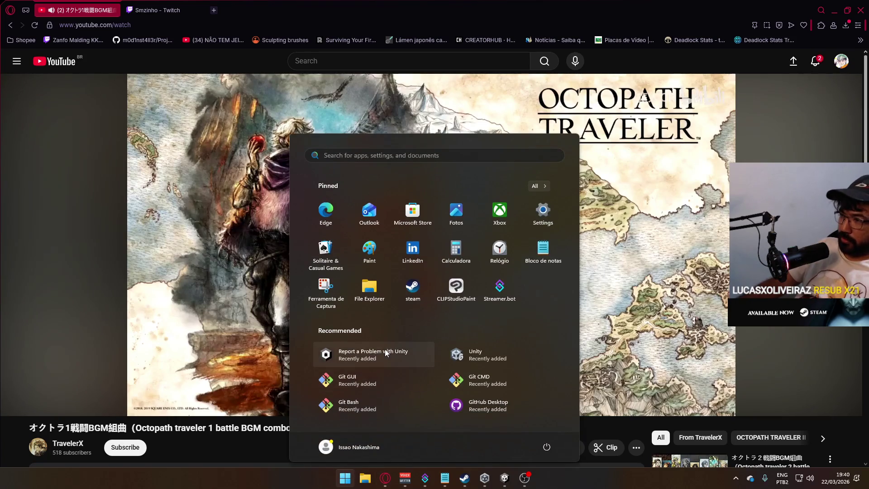
Step: Launch GitHub Desktop and step through the basetemplate changed files' diffs
click(492, 409)
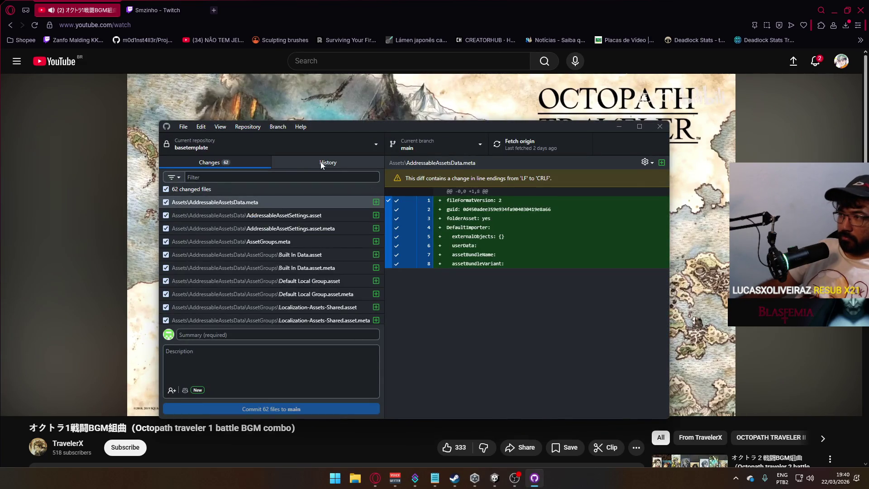
click(254, 216)
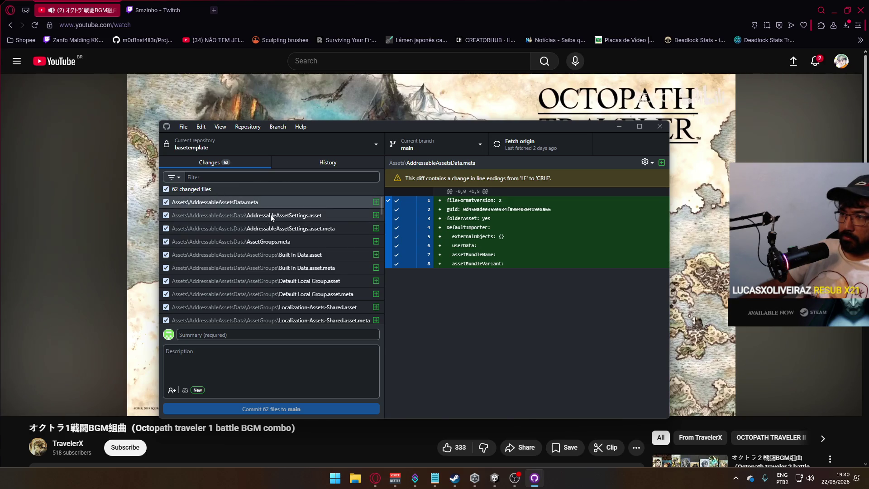
click(278, 227)
key(Down)
scroll(322, 240, down, 15)
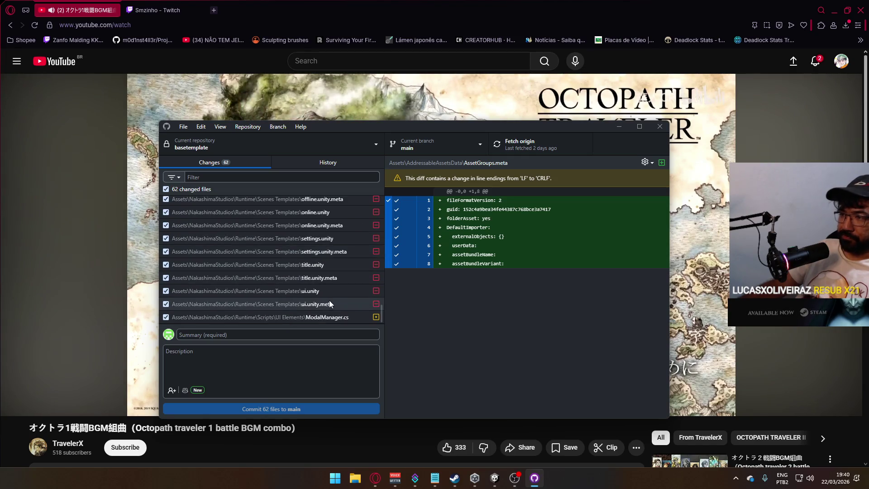
scroll(317, 304, up, 10)
scroll(320, 301, up, 5)
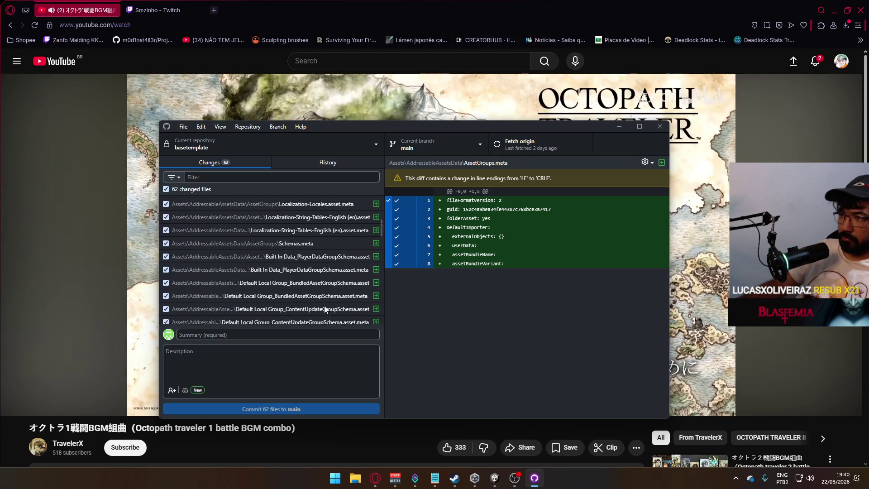
Step: Replace a first draft summary with 'template menu fixes, localization fixes'
click(336, 335)
scroll(323, 260, down, 5)
scroll(322, 264, down, 15)
scroll(322, 267, down, 1)
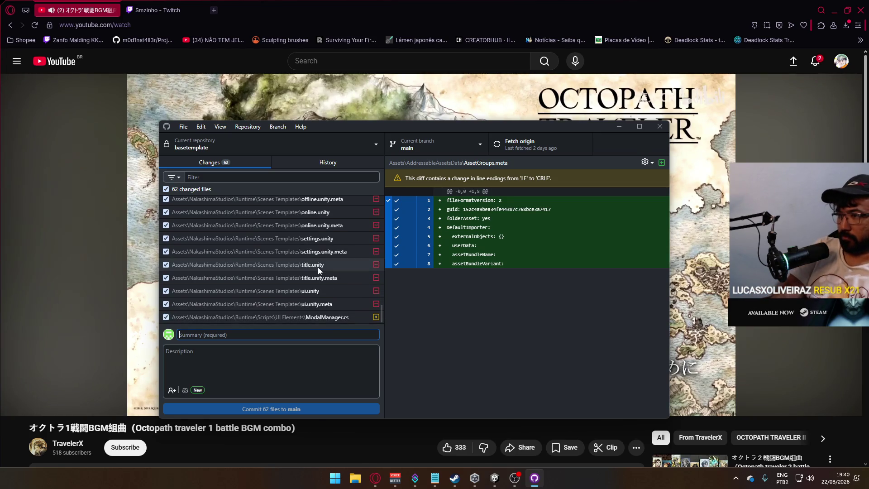
text(Template UI)
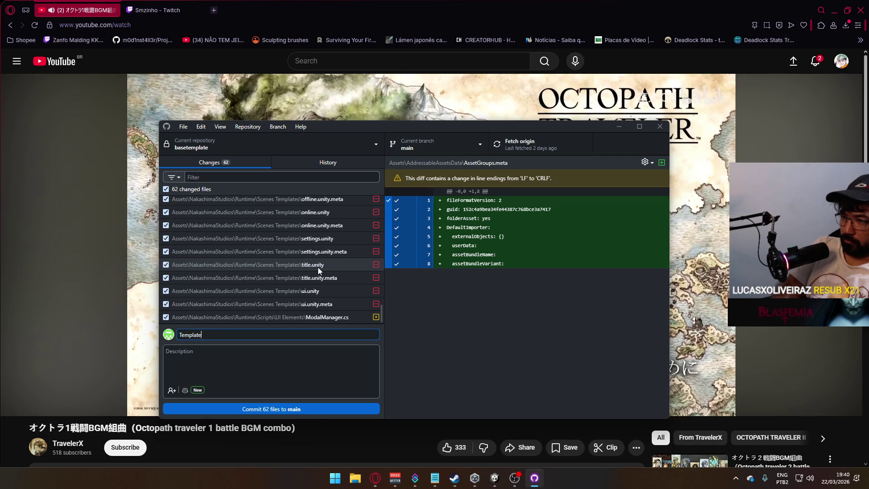
key(BackSpace)
text(Menus)
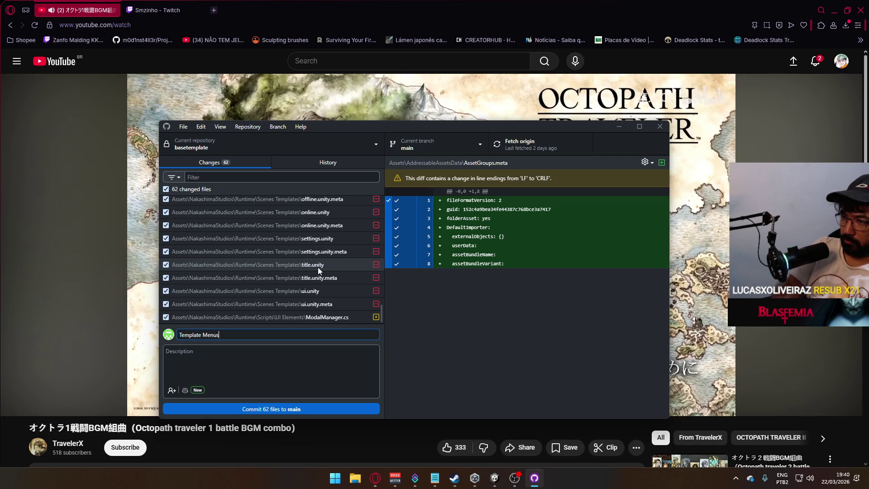
text( fixed)
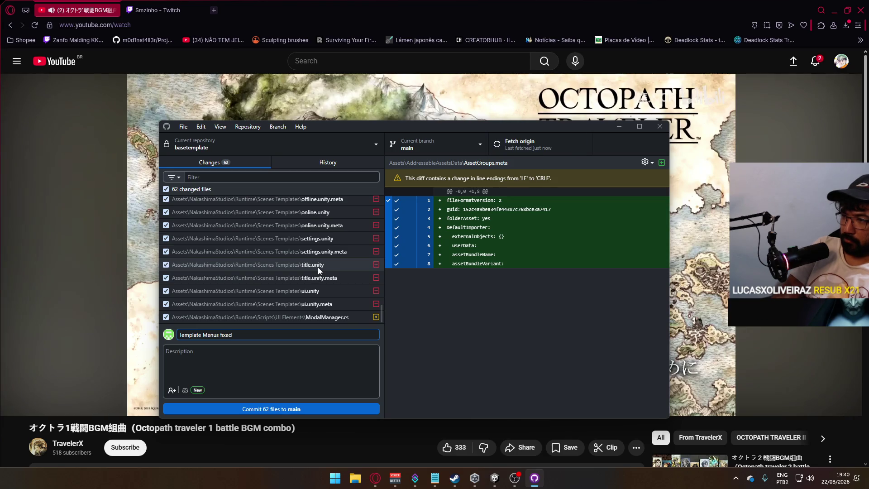
scroll(323, 267, up, 2)
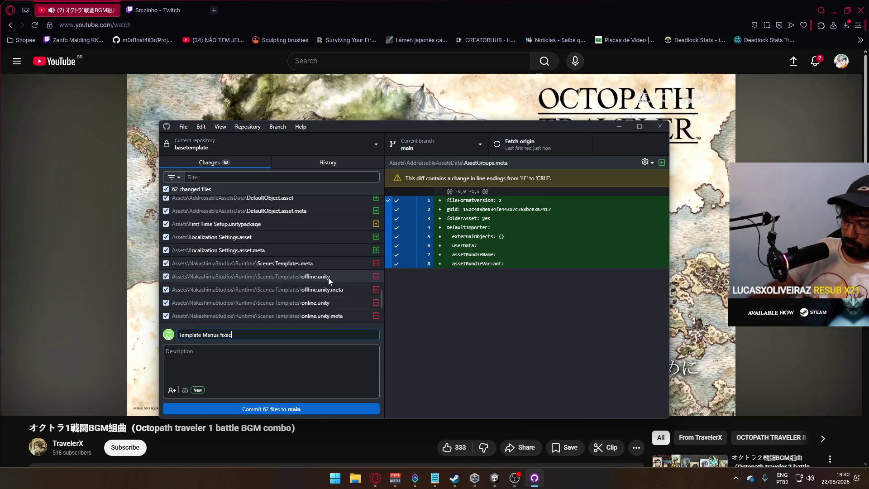
key(BackSpace)
key(BackSpace)
key(BackSpace)
text(te)
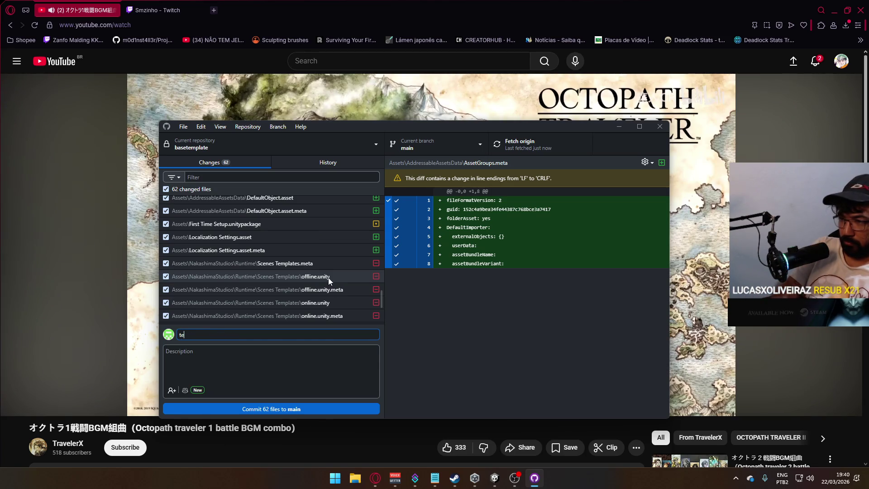
text(mplate menu fix)
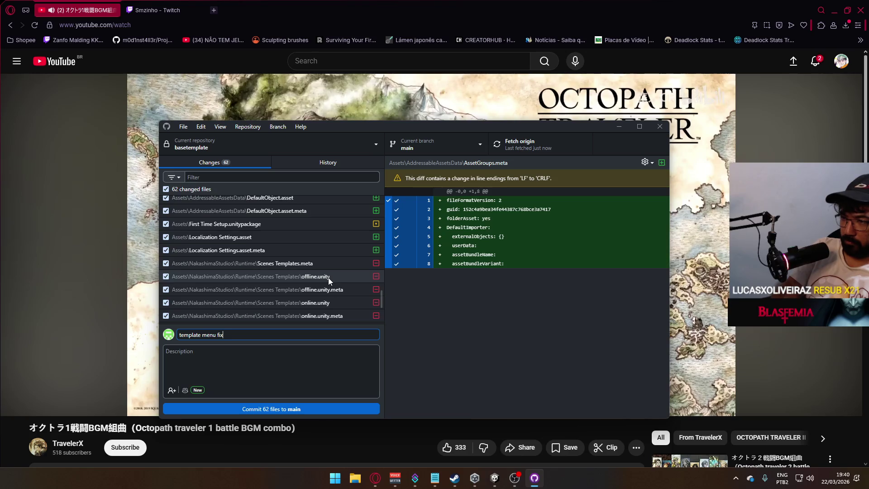
text(es, localization f)
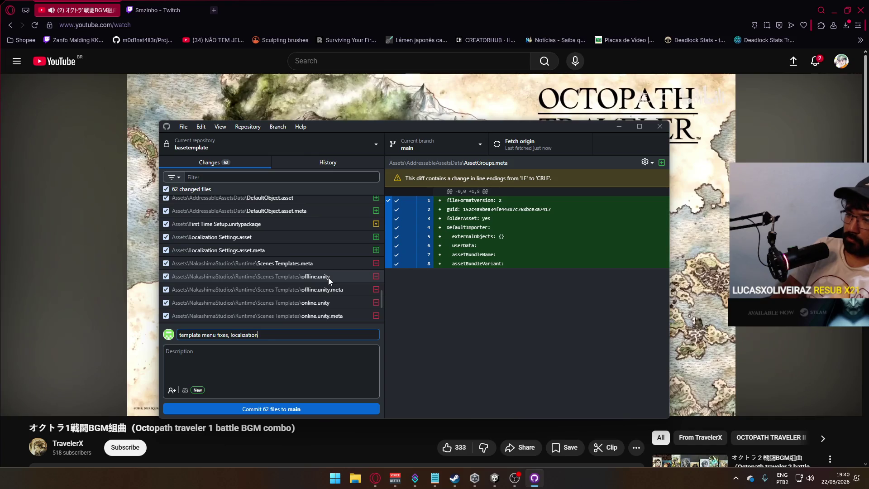
text(ixes)
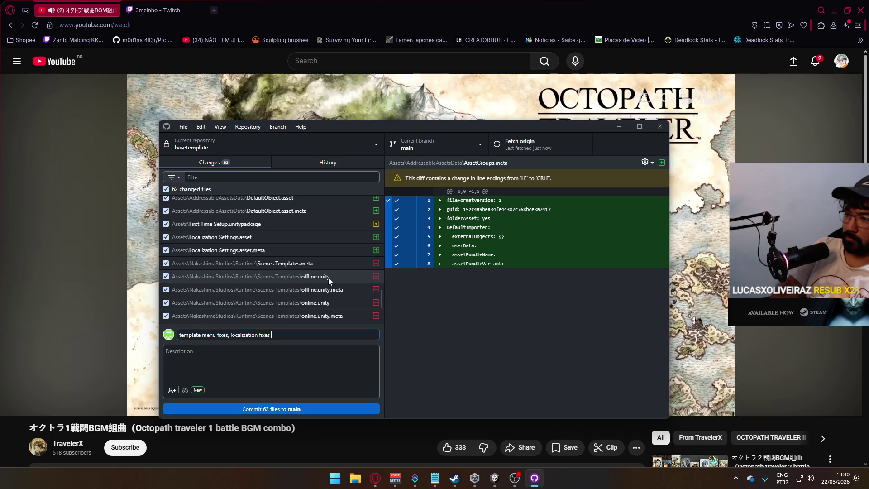
scroll(338, 271, up, 3)
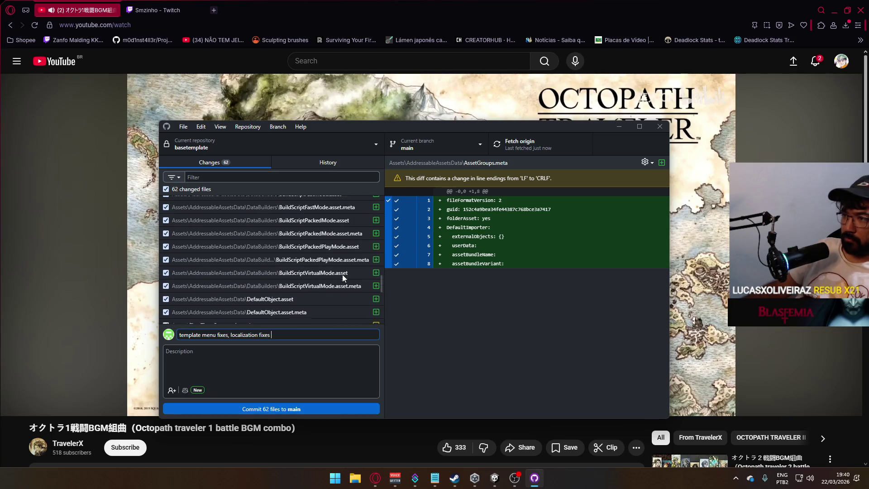
scroll(343, 274, up, 4)
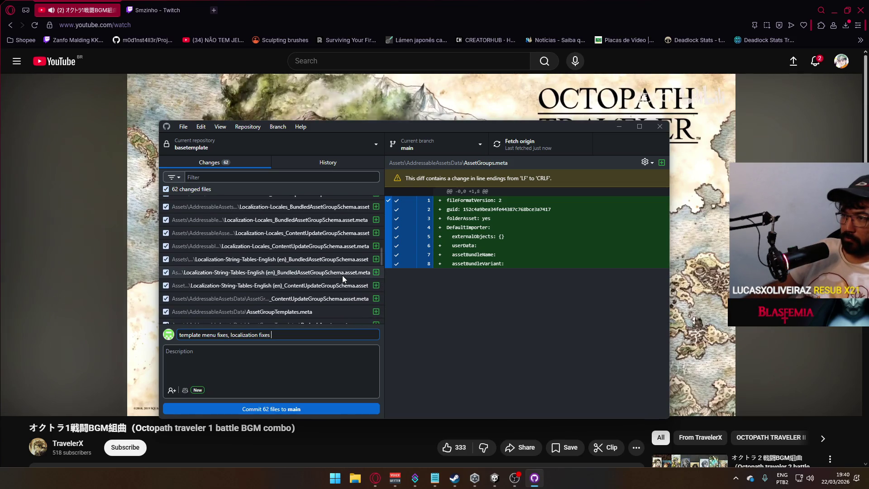
scroll(343, 275, up, 3)
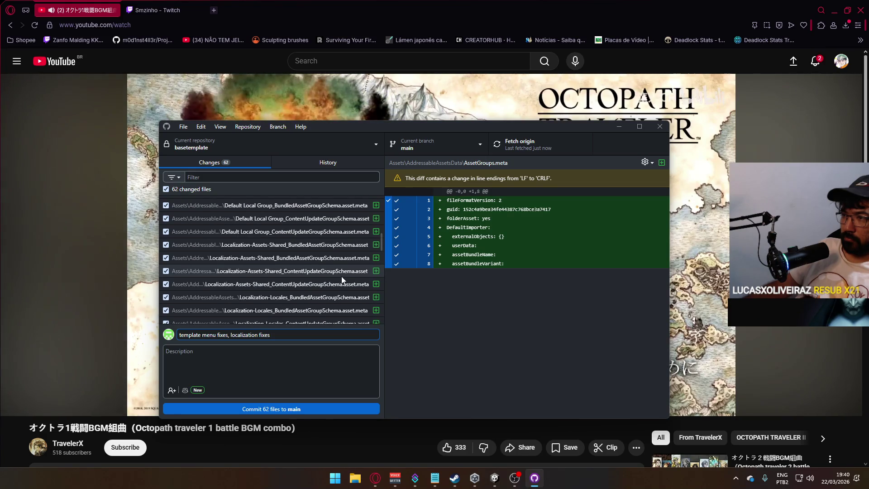
scroll(342, 278, up, 2)
scroll(342, 277, up, 2)
scroll(341, 277, up, 2)
scroll(342, 276, up, 2)
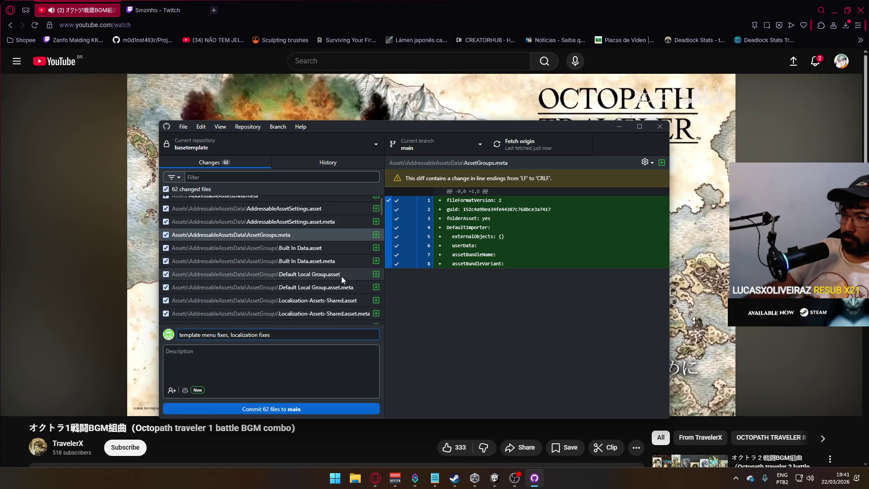
scroll(342, 277, up, 1)
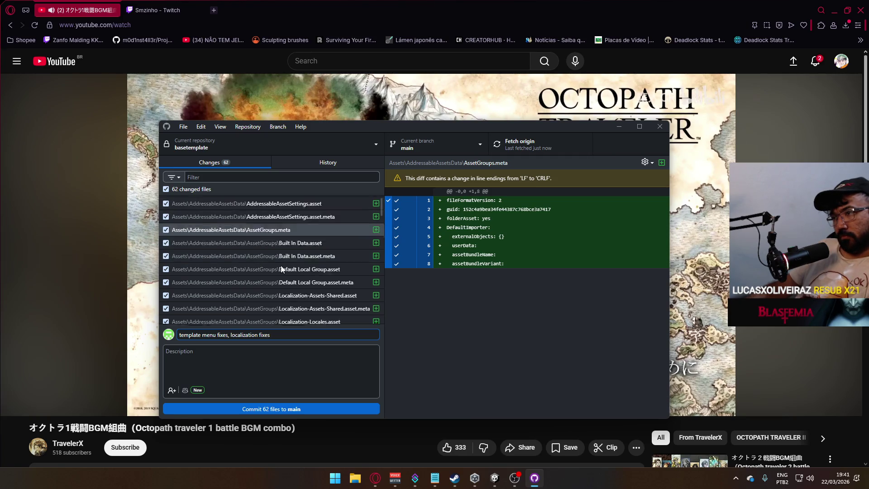
scroll(261, 260, down, 3)
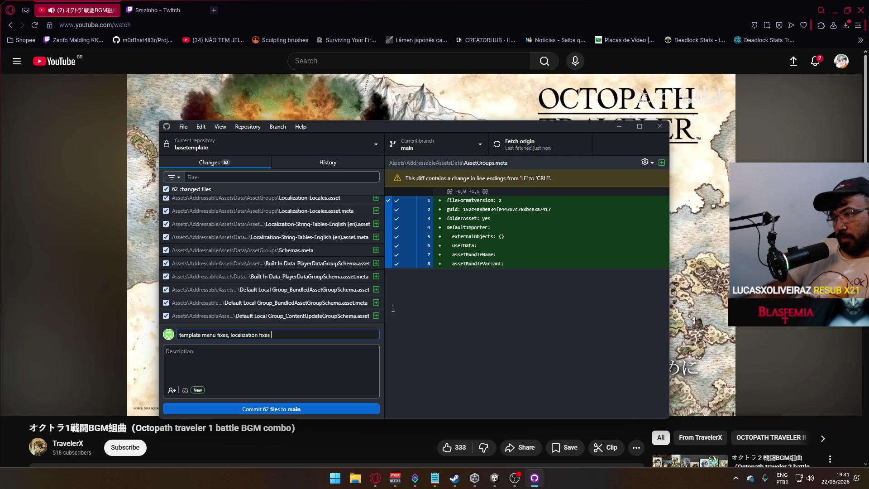
click(357, 481)
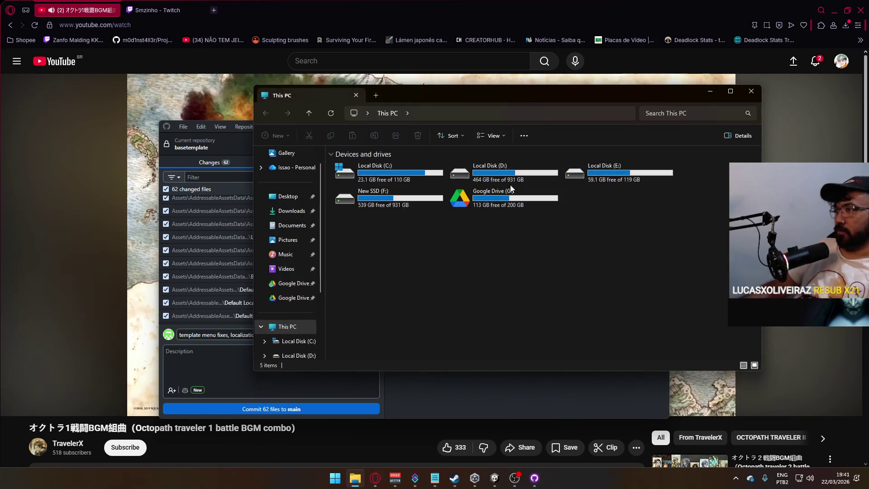
Step: Navigate to New SSD (F:) > GitHub > basetemplate and bring up the .gitignore file's actions
double_click(339, 199)
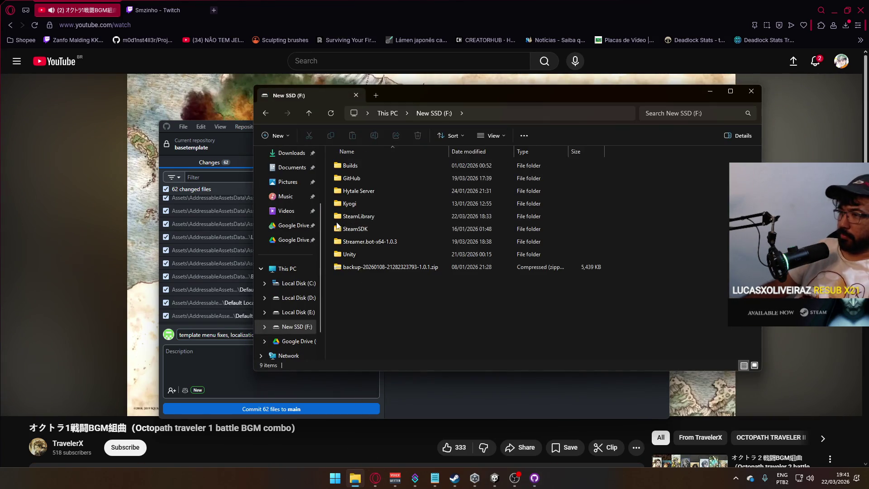
double_click(368, 178)
double_click(374, 167)
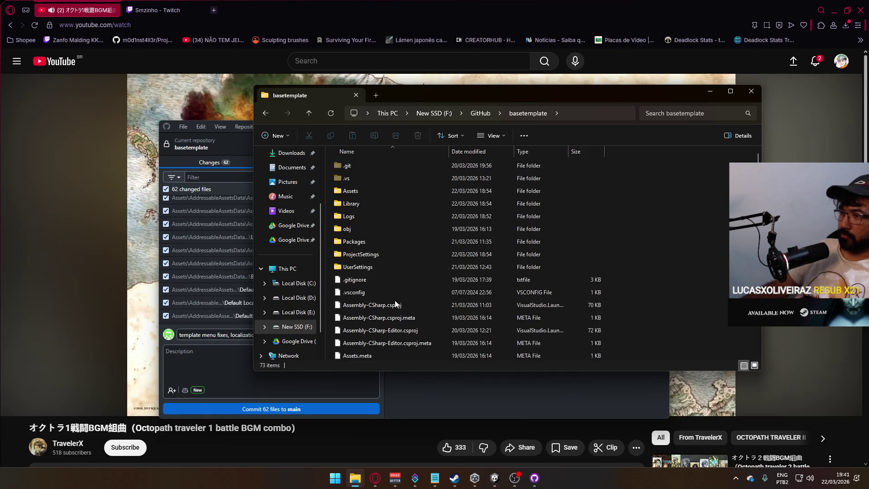
scroll(385, 312, down, 6)
scroll(385, 316, down, 8)
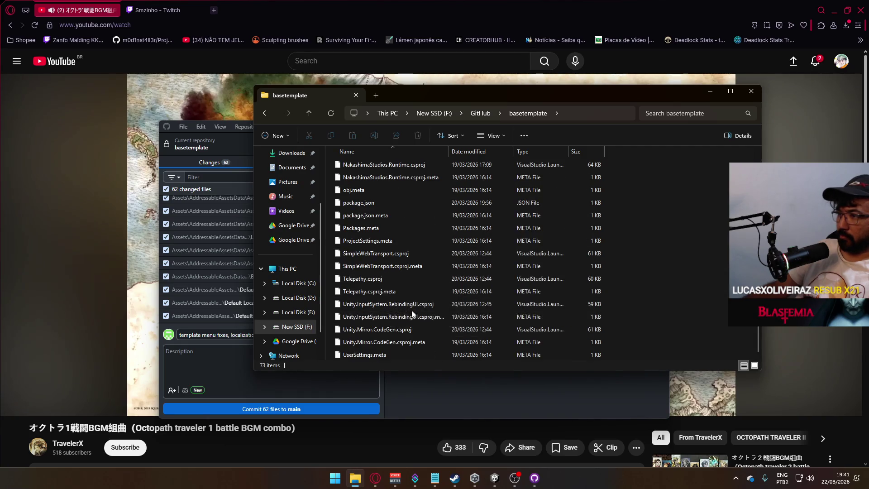
scroll(412, 310, up, 5)
scroll(384, 325, up, 7)
scroll(384, 325, up, 5)
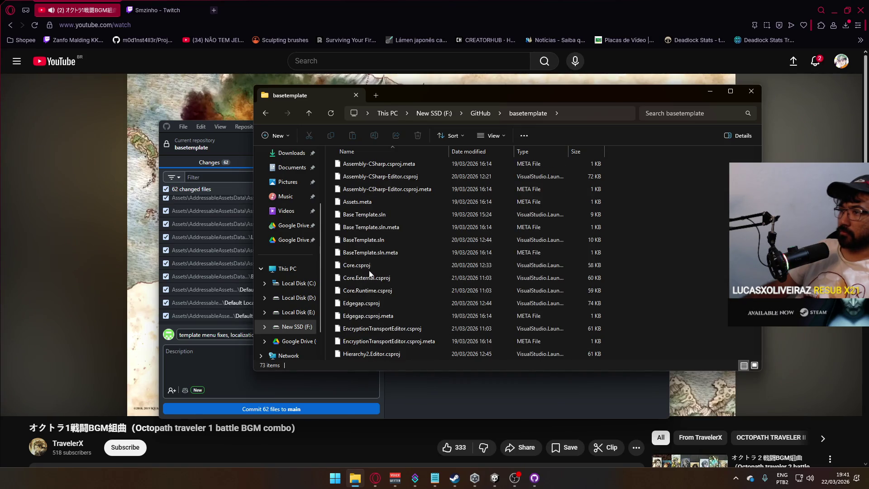
right_click(359, 203)
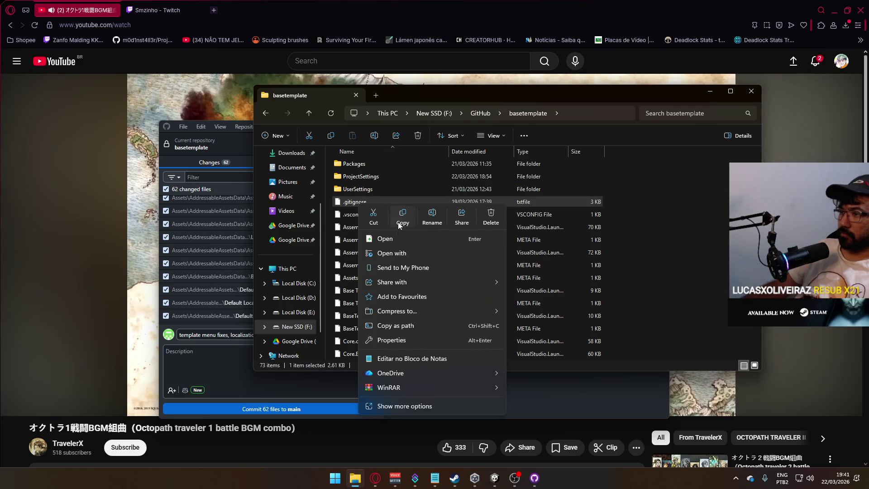
Step: Open .gitignore in Notepad and read through its contents
click(401, 359)
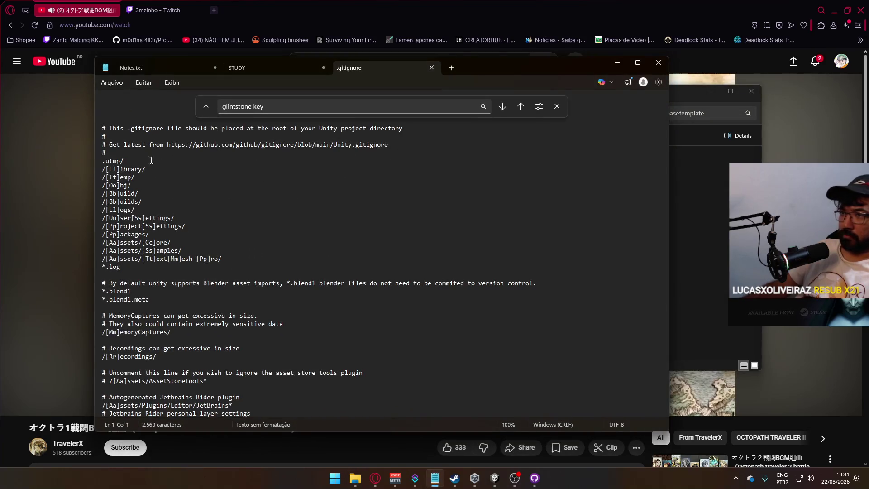
scroll(355, 281, down, 8)
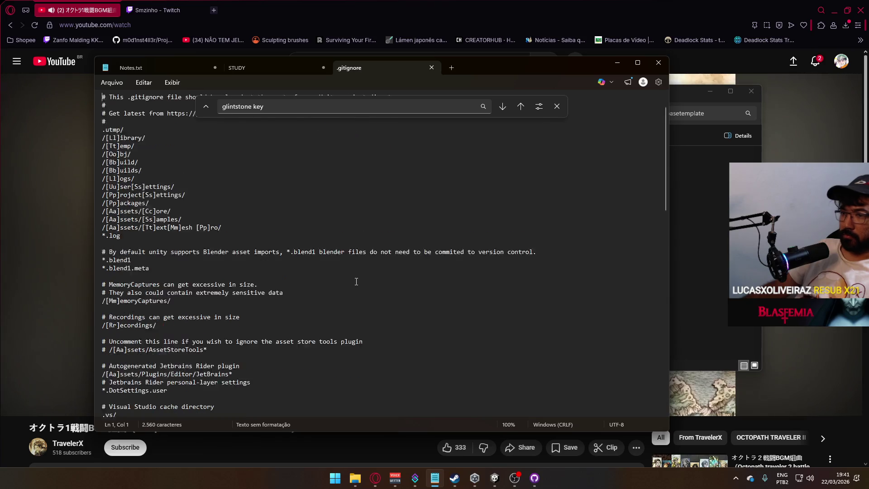
scroll(154, 252, up, 2)
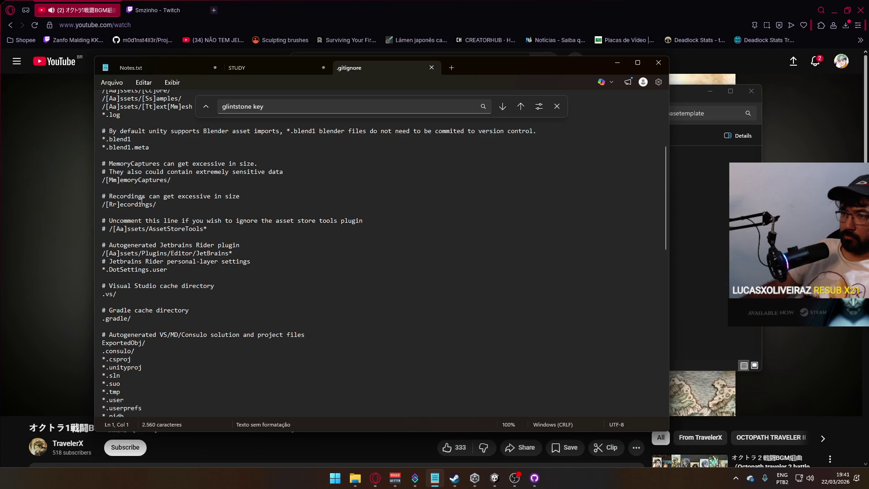
scroll(235, 251, down, 11)
scroll(235, 250, down, 7)
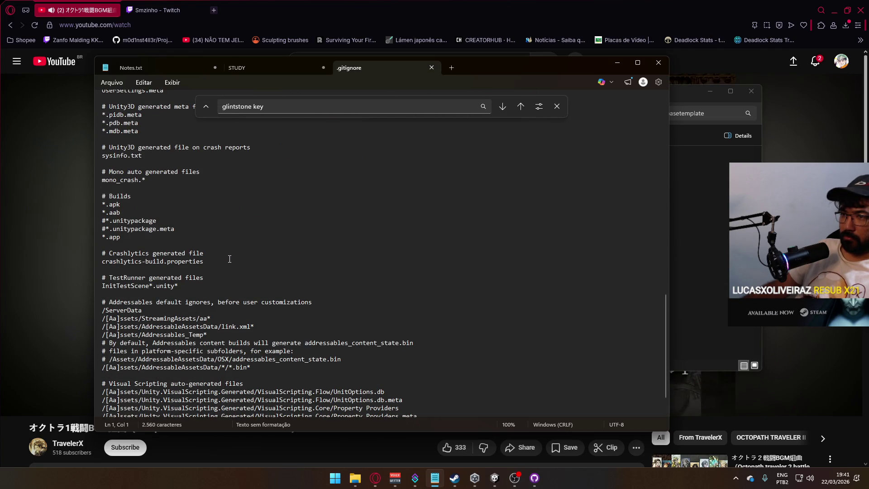
scroll(229, 259, up, 7)
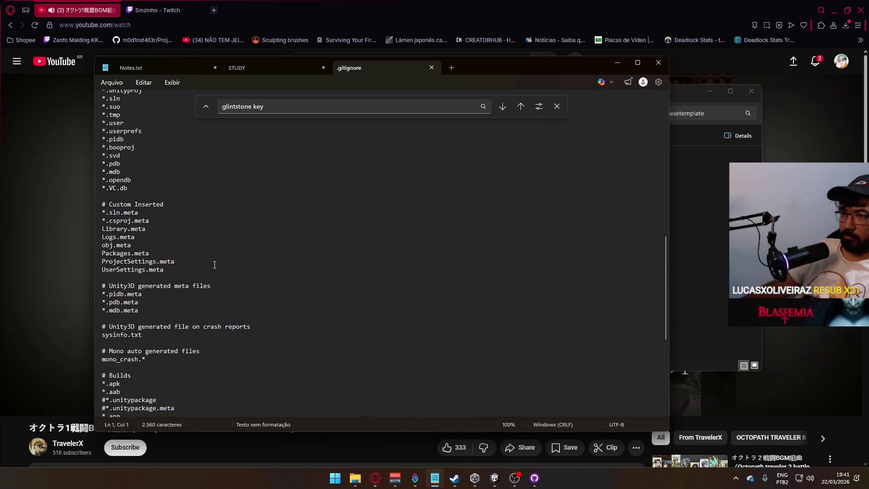
scroll(214, 265, up, 7)
scroll(215, 265, down, 6)
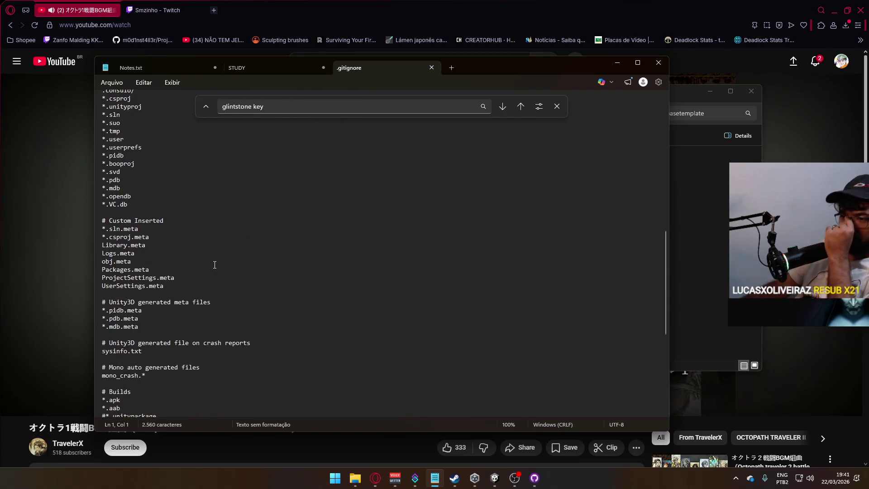
scroll(215, 265, up, 3)
scroll(215, 267, up, 15)
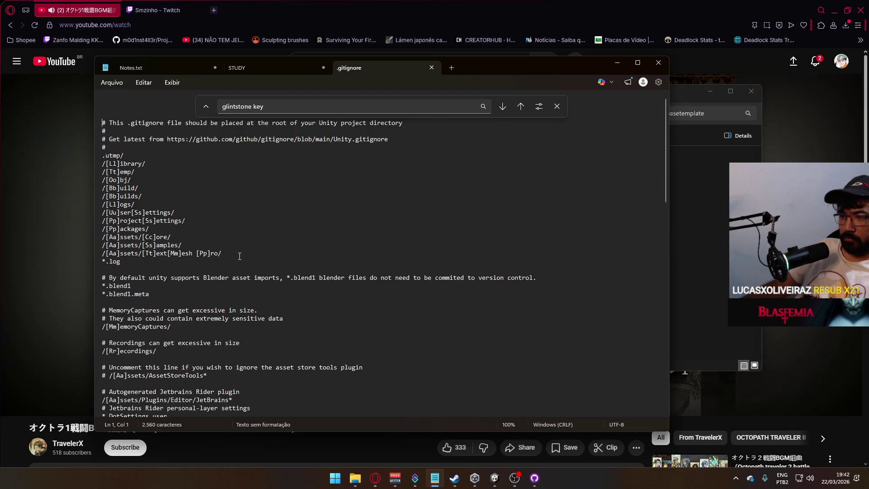
Step: Search the file for 'Address' to reach the Addressables ignore section
key(ctrl+f)
text(A)
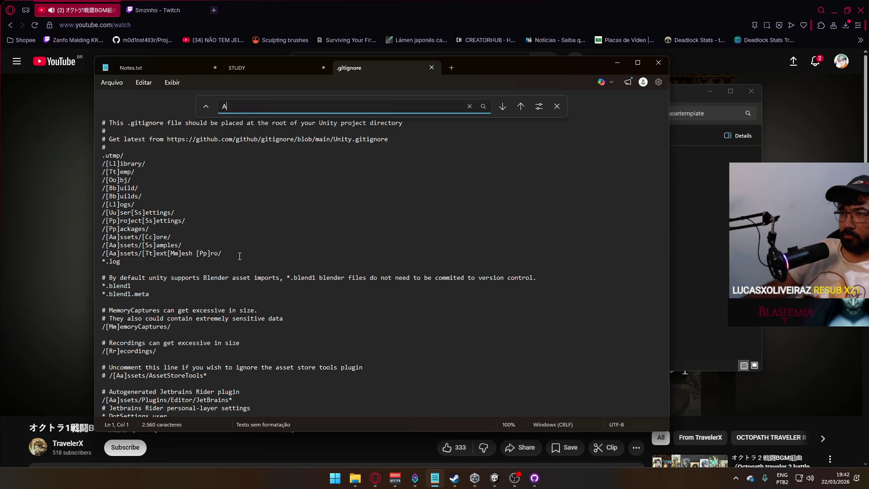
text(ddress)
click(502, 106)
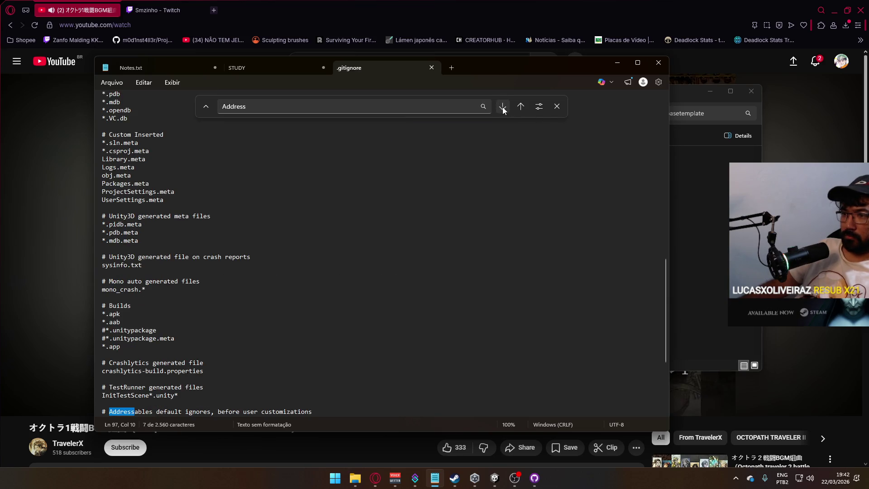
scroll(410, 244, down, 2)
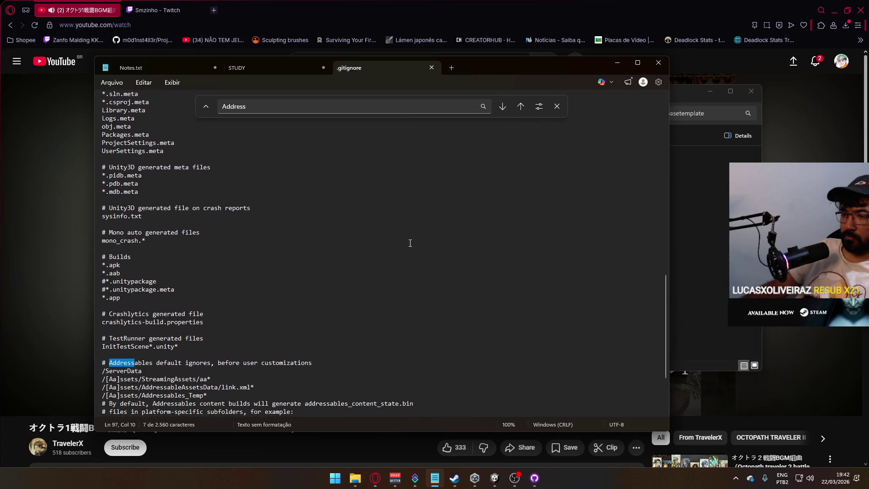
scroll(410, 244, down, 1)
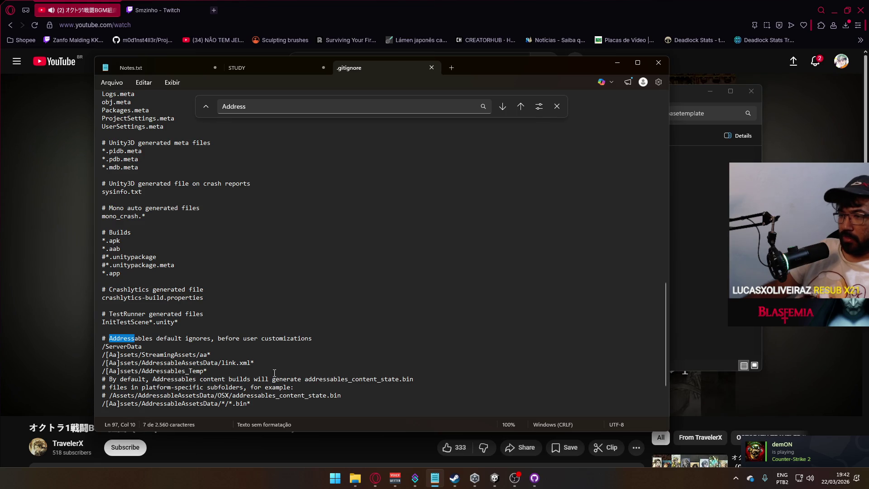
click(536, 479)
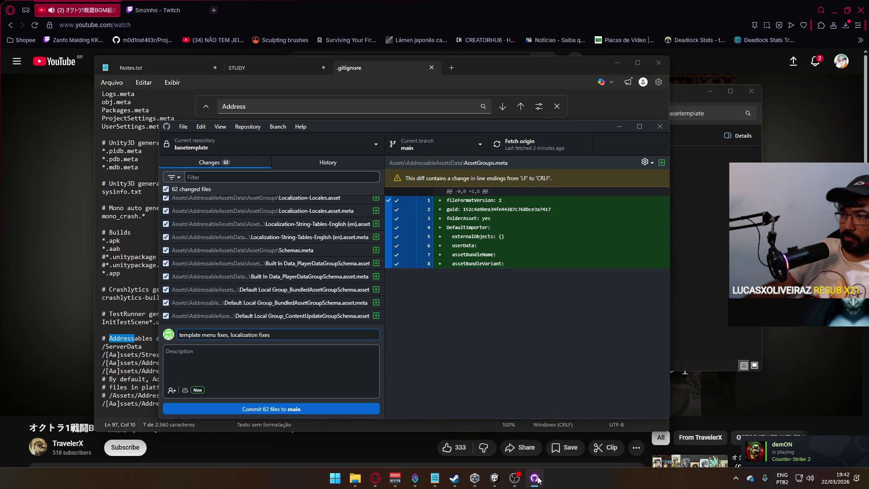
Step: Close the .gitignore in Notepad, then commit the 62 files to main and push to origin
click(537, 479)
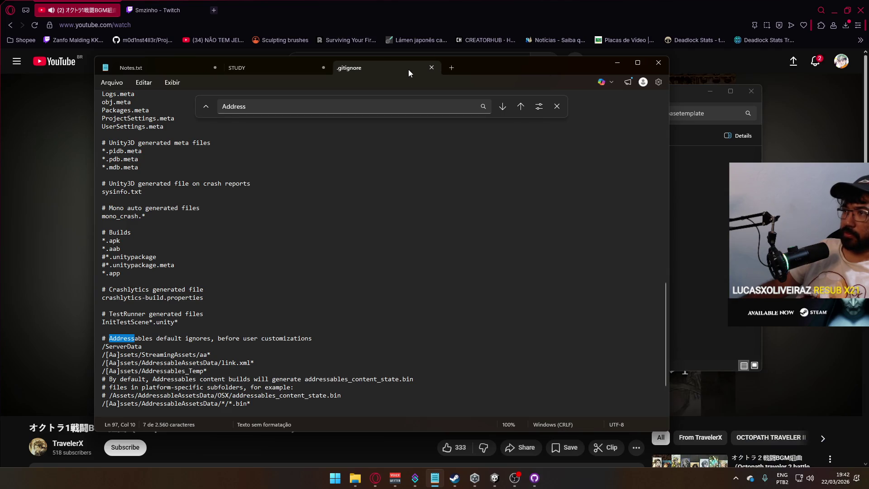
click(430, 68)
click(617, 63)
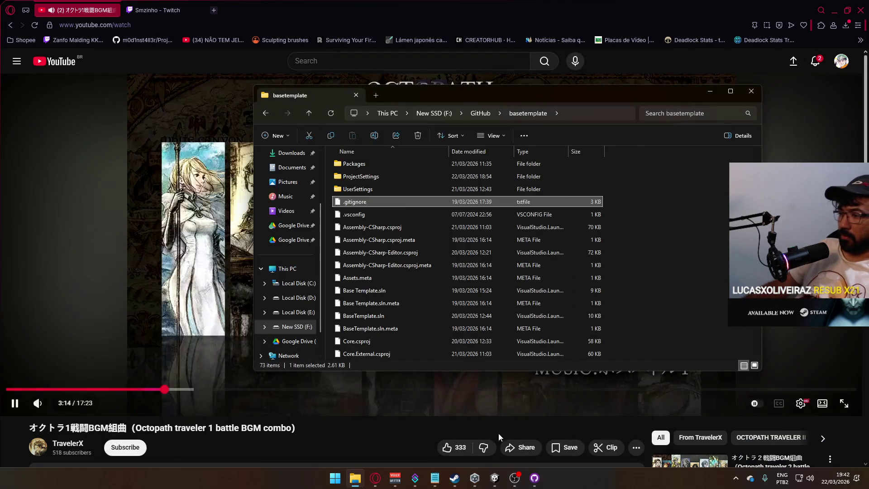
click(535, 479)
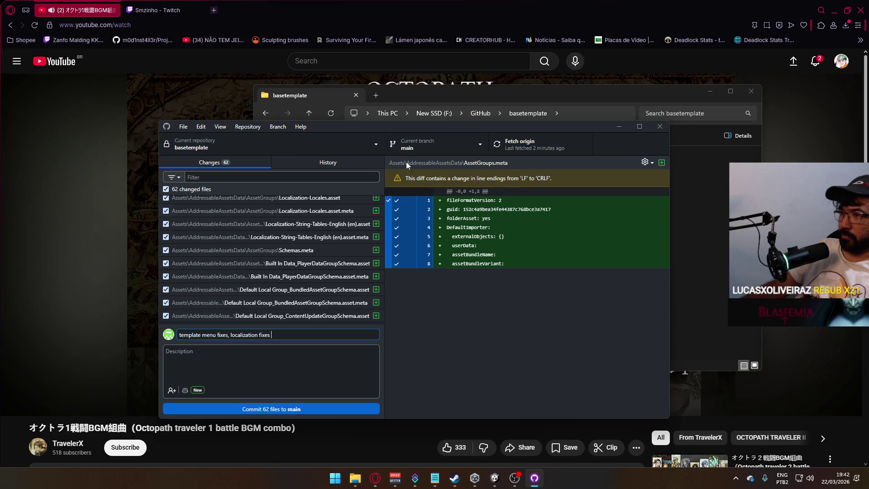
click(273, 410)
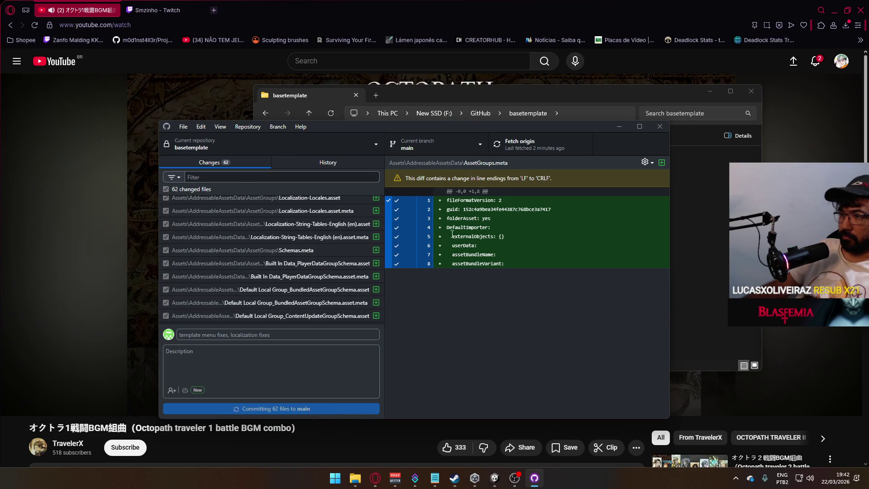
click(528, 142)
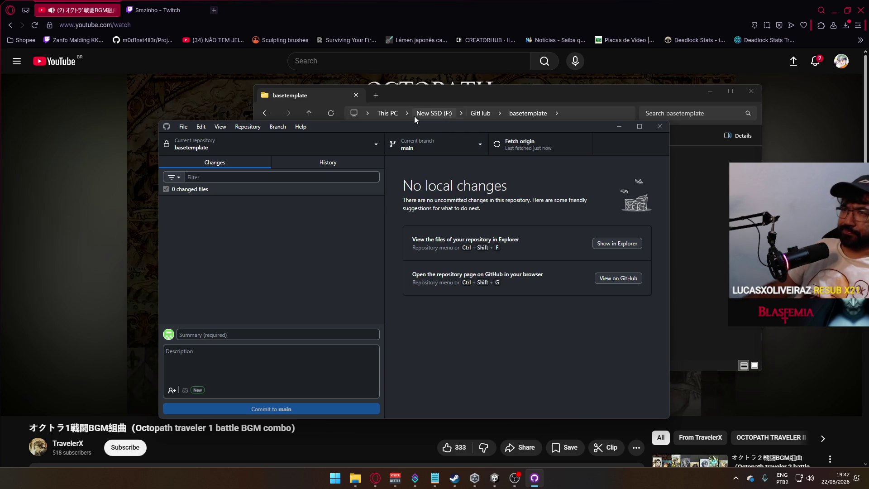
click(832, 7)
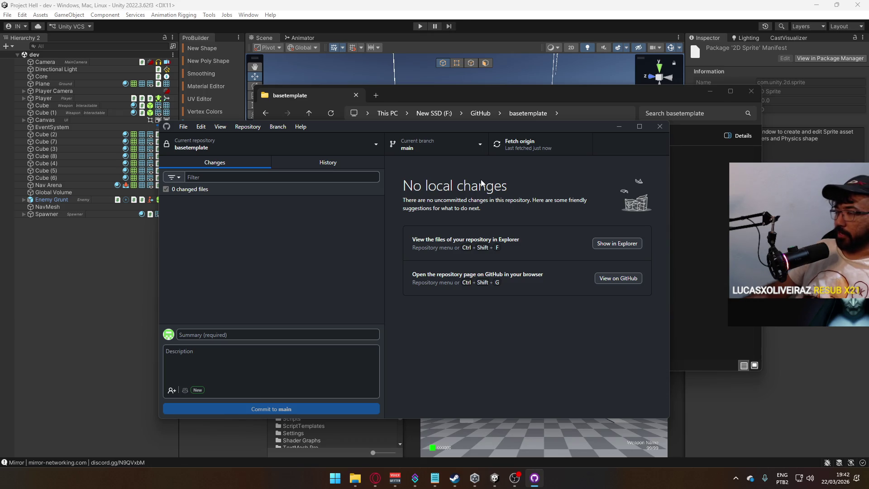
Step: Move the GitHub Desktop window aside and bring Unity's Package Manager to the front
mouse_move(370, 124)
mouse_down()
mouse_move(384, 138)
mouse_move(288, 166)
mouse_up()
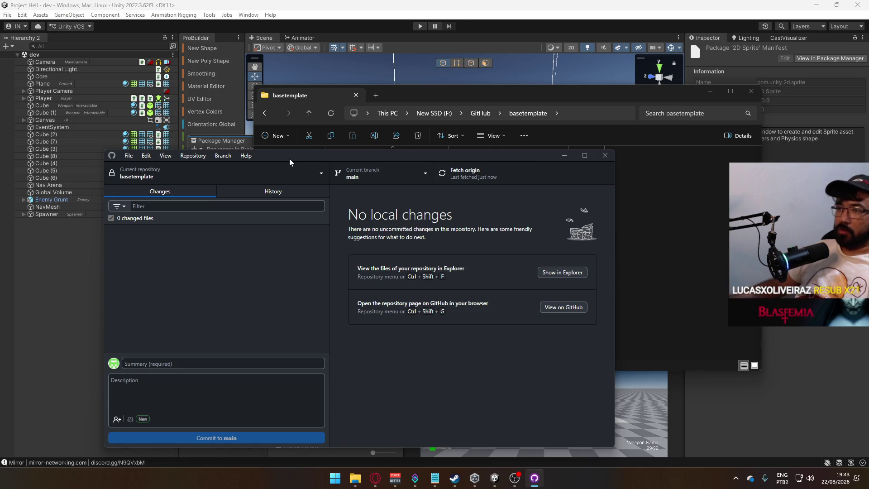
mouse_move(284, 158)
mouse_down()
mouse_move(379, 128)
mouse_move(269, 128)
mouse_up()
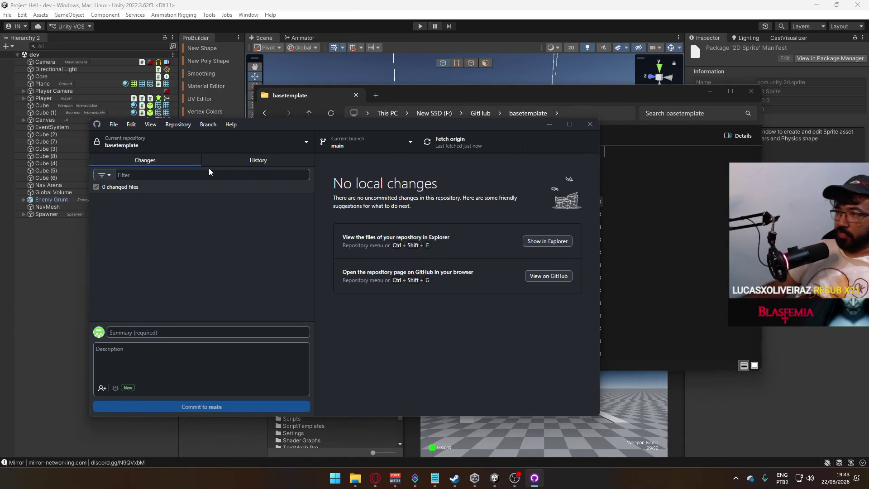
click(251, 13)
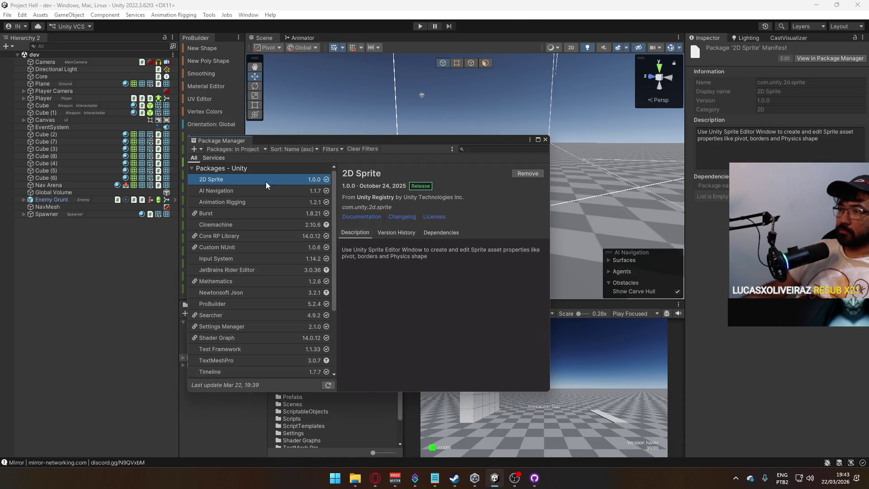
Step: Look over the In Project packages, 2D Sprite through Visual Studio Editor, then open the add-package options
scroll(261, 181, down, 2)
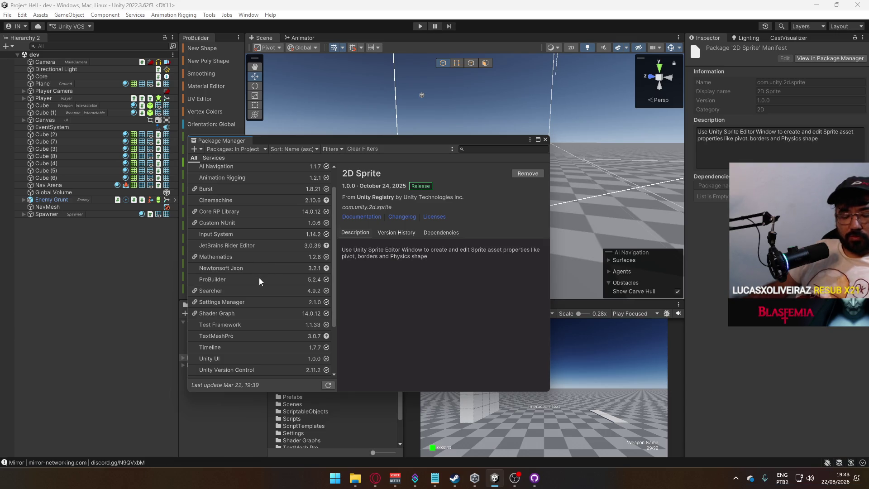
scroll(281, 273, up, 2)
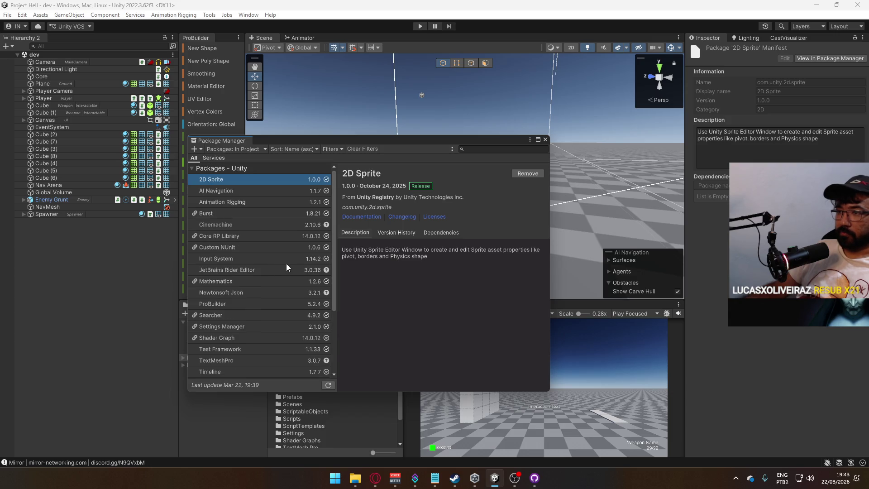
scroll(291, 279, down, 3)
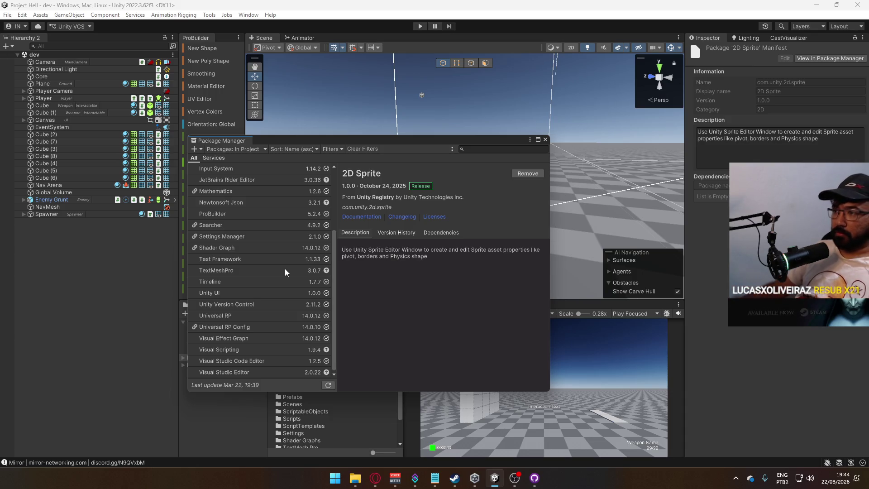
mouse_move(334, 238)
mouse_down()
mouse_move(330, 171)
mouse_move(322, 268)
mouse_move(319, 180)
mouse_move(313, 284)
mouse_up()
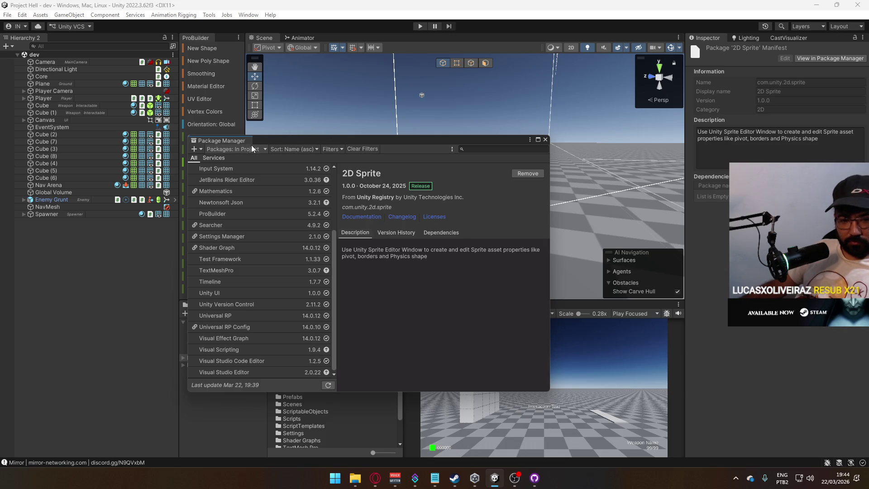
click(197, 149)
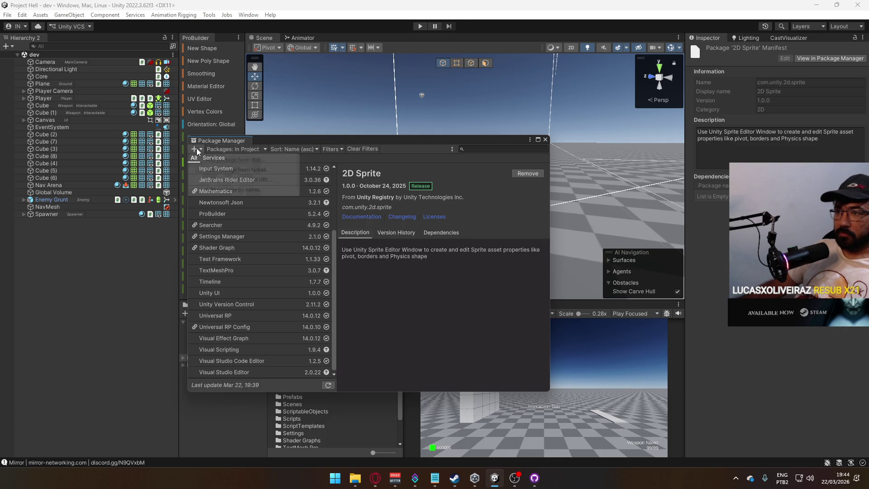
Step: Install Base Template 0.0.3 from the pasted BaseTemplate .git URL, then close Package Manager
click(230, 180)
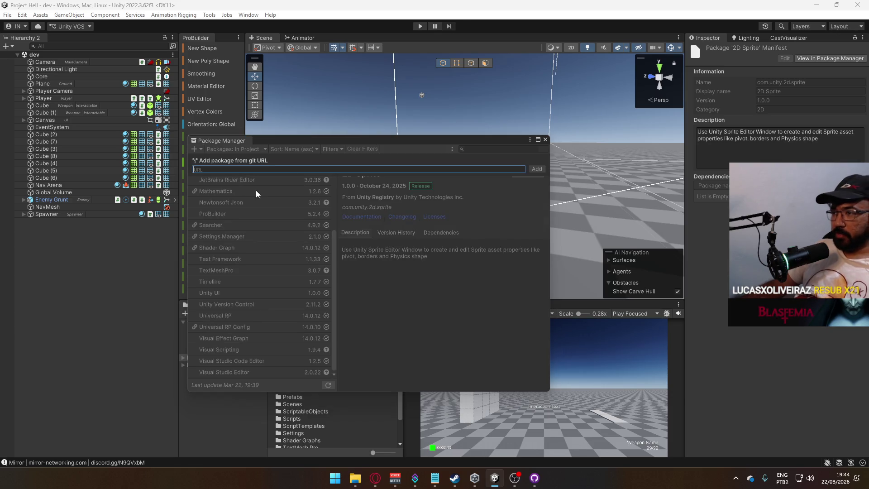
text(https://github.com/nakassaur/BaseTemplate)
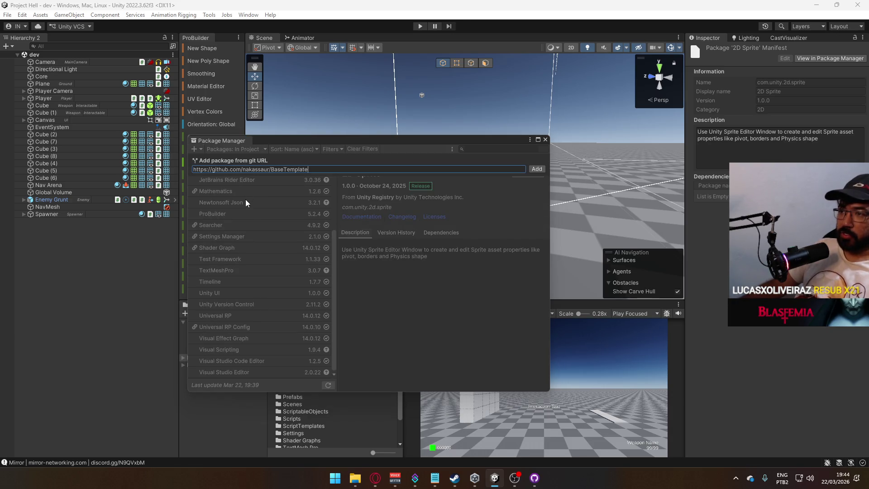
text(;git)
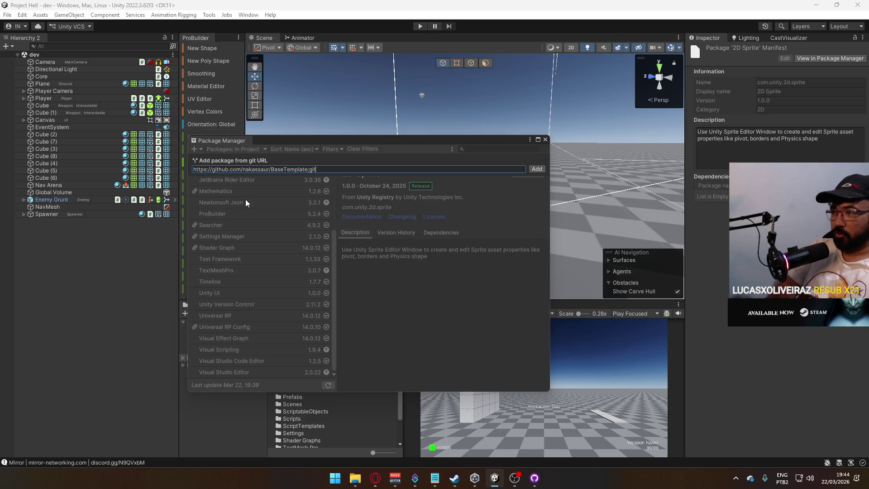
key(BackSpace)
key(BackSpace)
key(BackSpace)
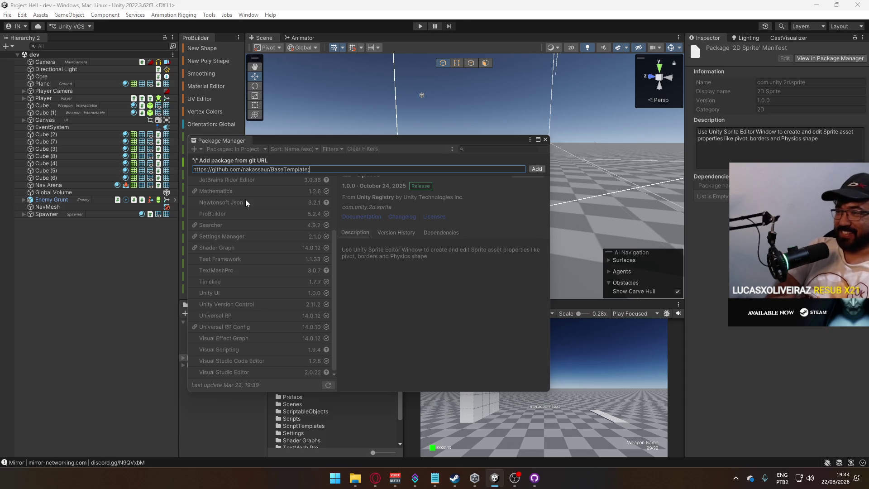
key(BackSpace)
text(.go)
text(t)
key(BackSpace)
key(BackSpace)
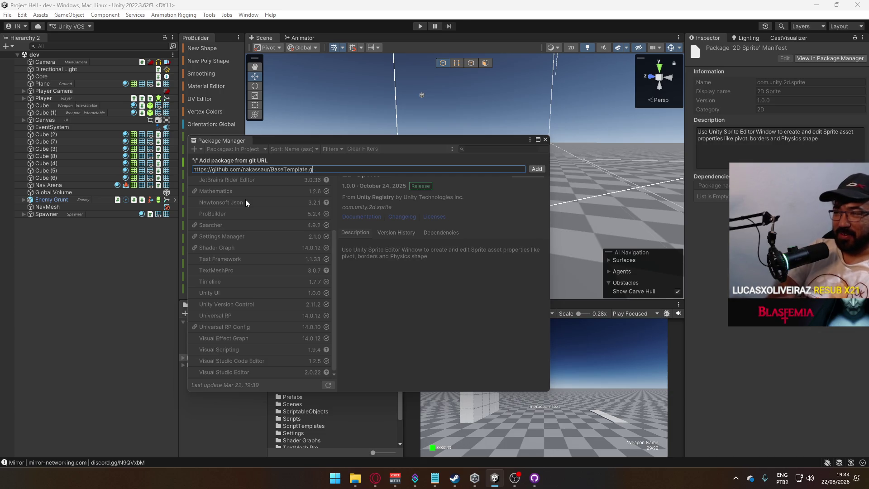
key(Return)
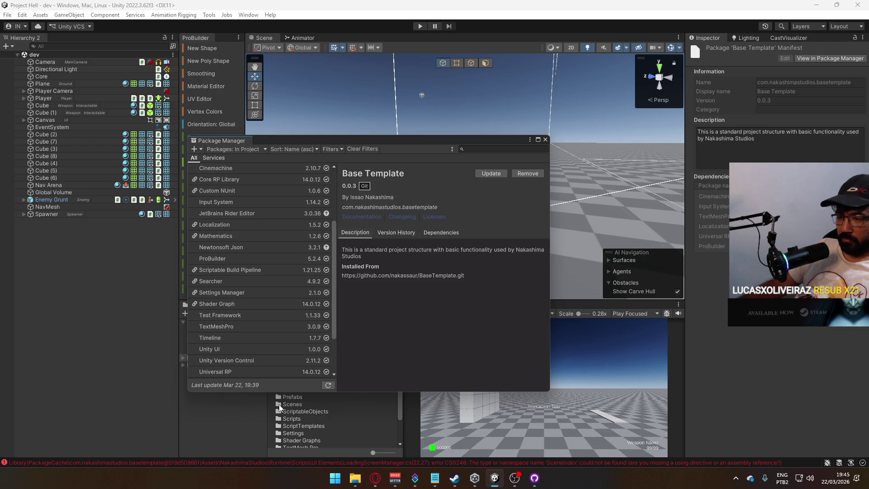
click(546, 140)
Step: Read the CS0246 missing 'SceneIndex' error in the Console, then return to the Project view
click(279, 304)
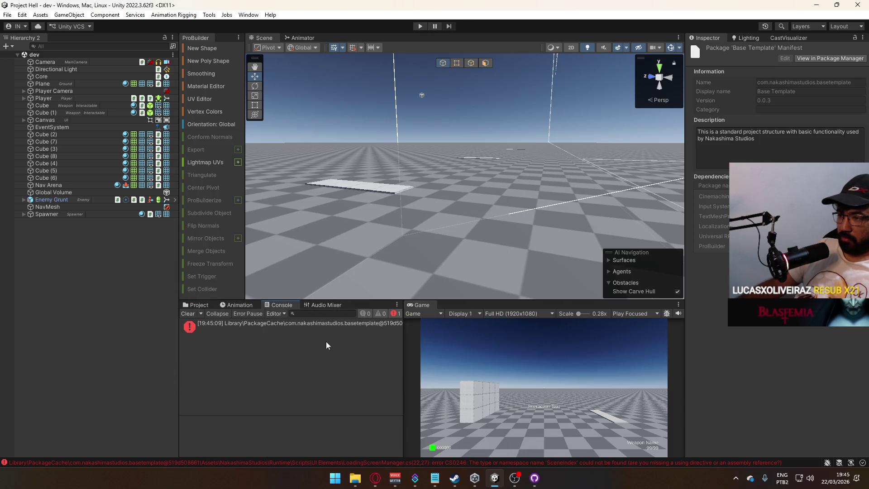
click(330, 329)
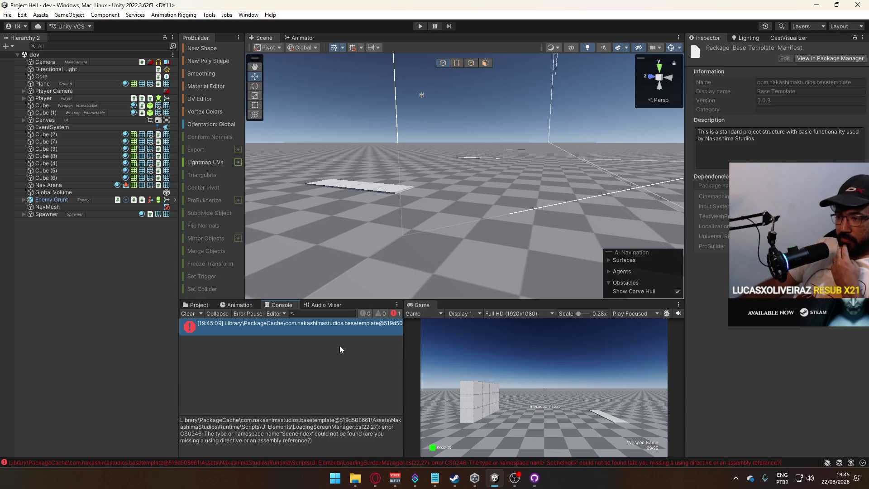
click(190, 306)
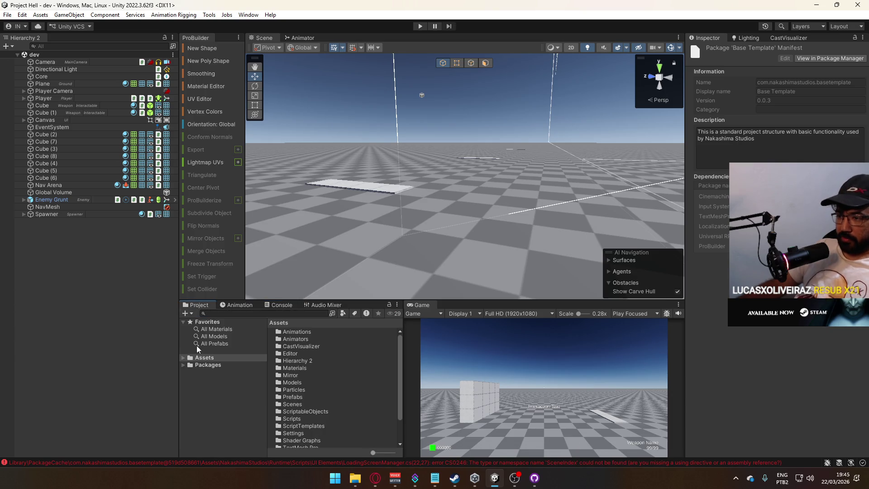
Step: Expand Packages > Base Template > Assets and inspect the NakashimaStudios assembly definition
click(183, 364)
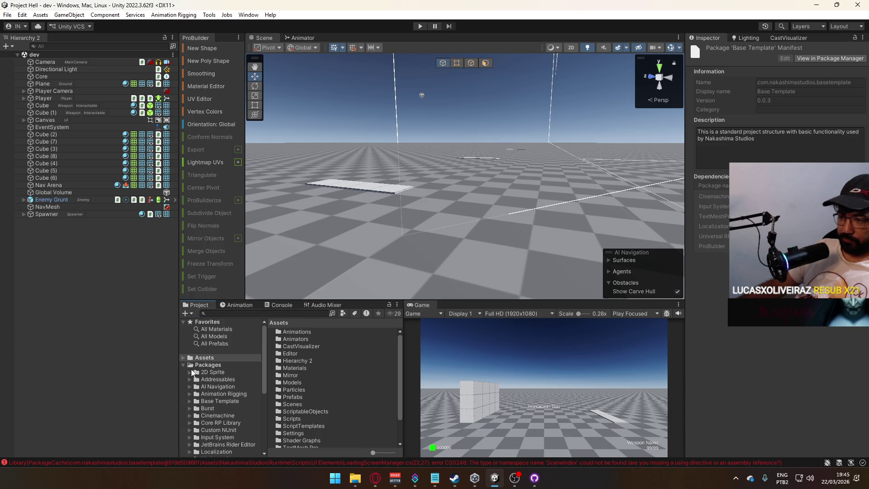
click(189, 401)
click(196, 408)
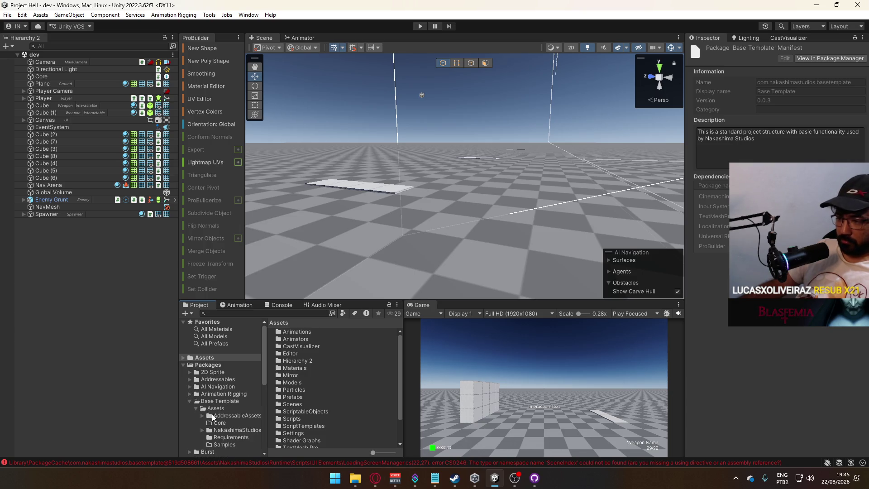
click(208, 423)
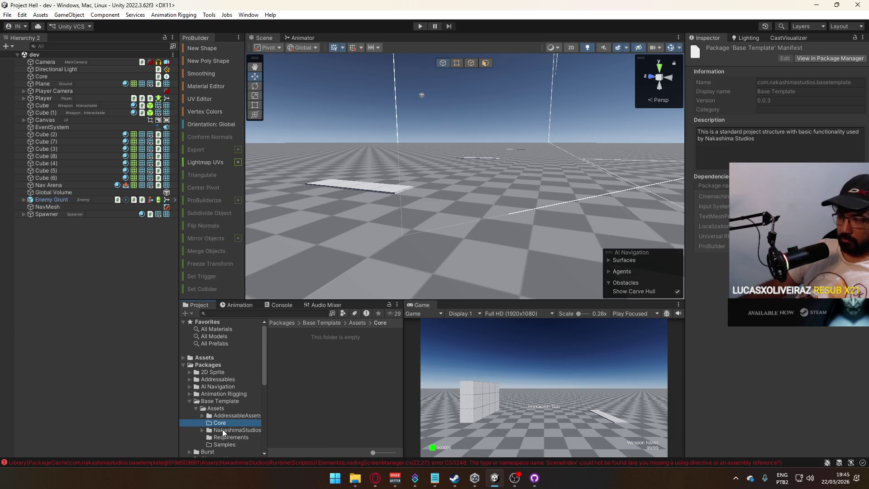
click(222, 429)
click(306, 347)
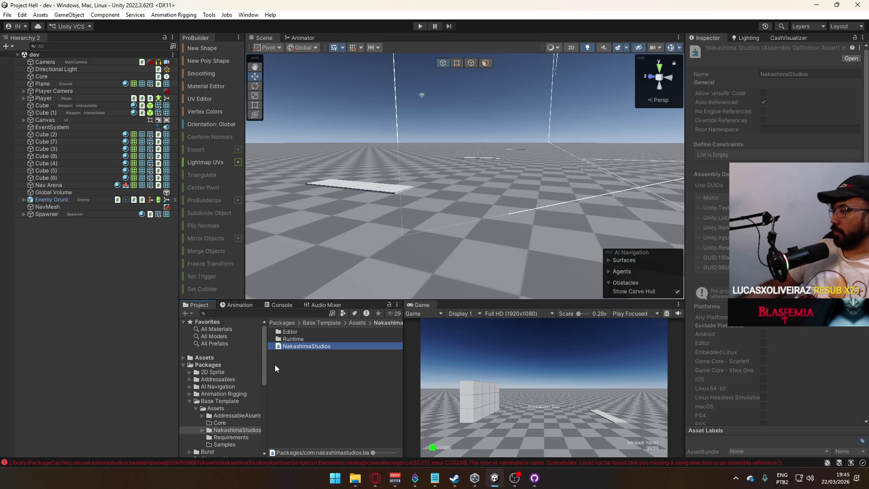
Step: Open Runtime, then the Requirements folder with Hierarchy2, LeanTween and Mirror, and collapse Base Template
double_click(299, 338)
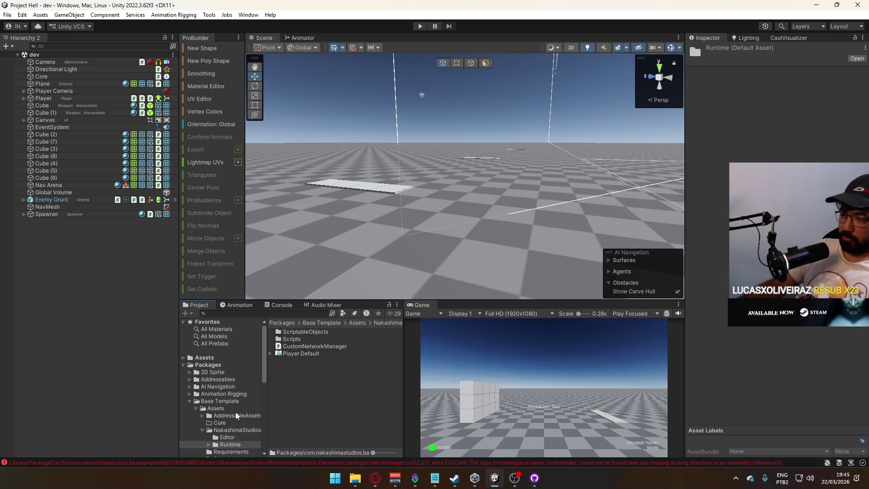
click(247, 415)
scroll(247, 415, down, 3)
click(242, 424)
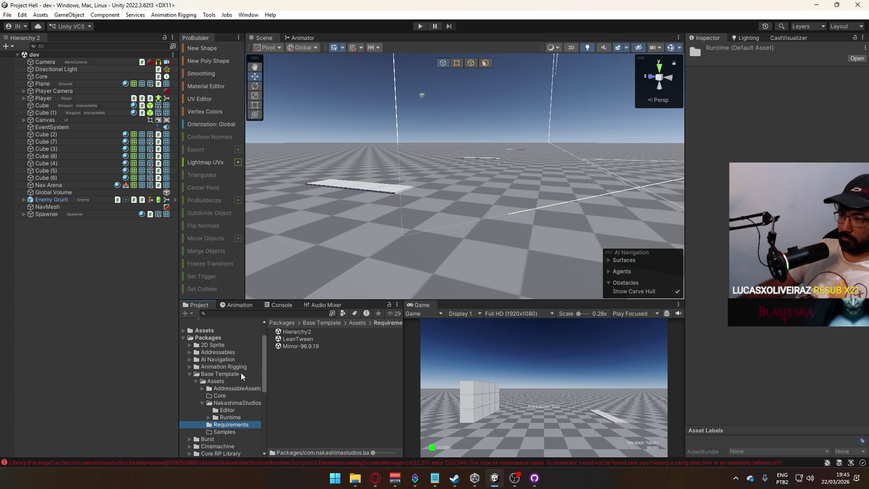
click(193, 374)
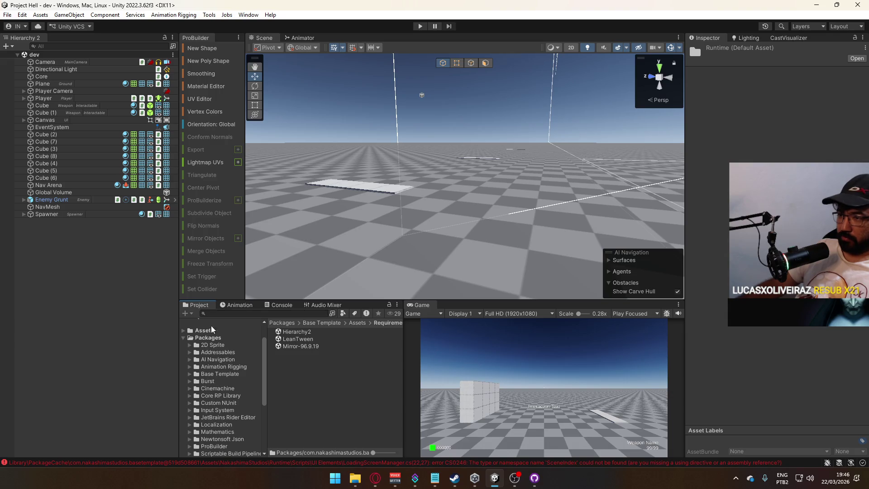
Step: Select the Hierarchy 2 and Mirror folders in Assets together and delete them
scroll(188, 372, up, 3)
click(183, 357)
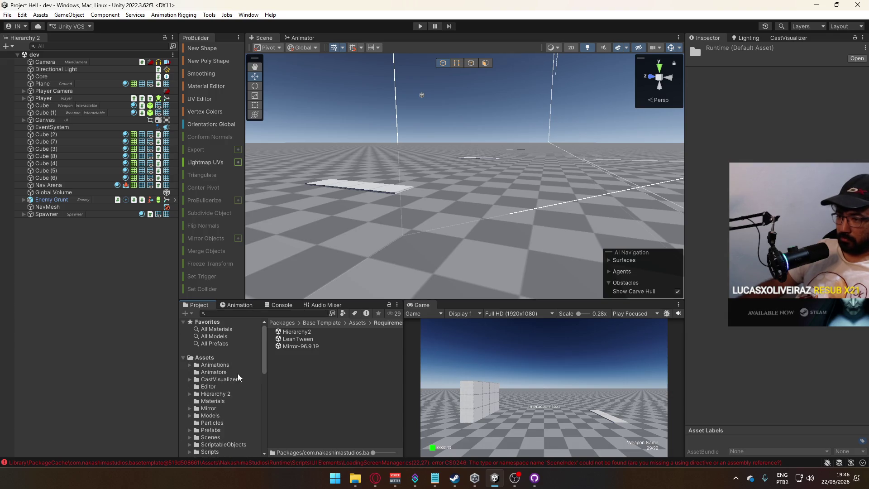
click(223, 395)
scroll(230, 417, down, 2)
scroll(230, 417, down, 3)
scroll(240, 419, up, 3)
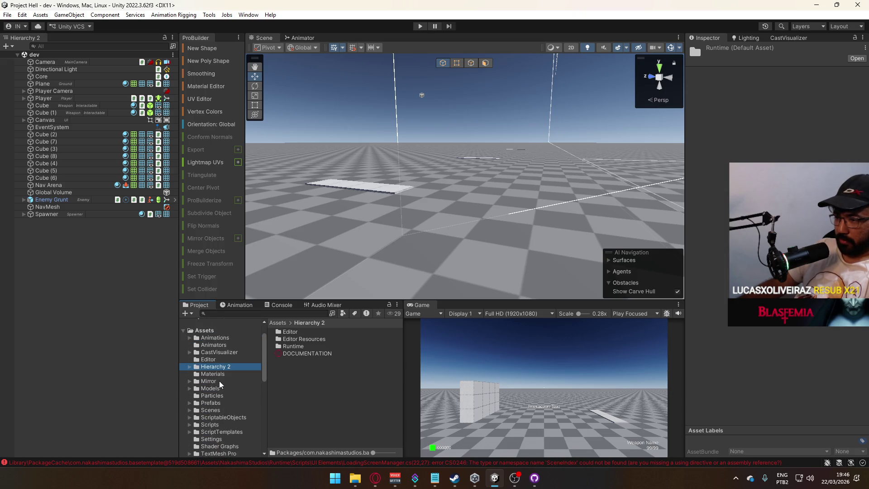
ctrl+click(222, 383)
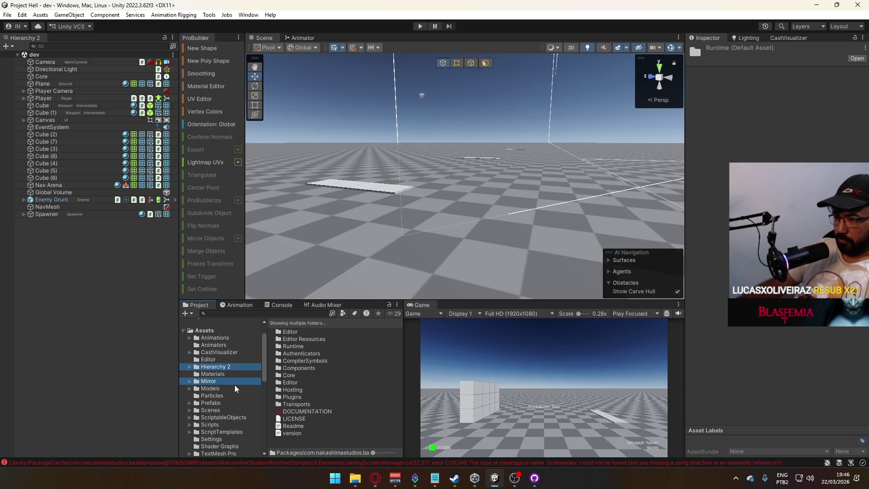
key(Delete)
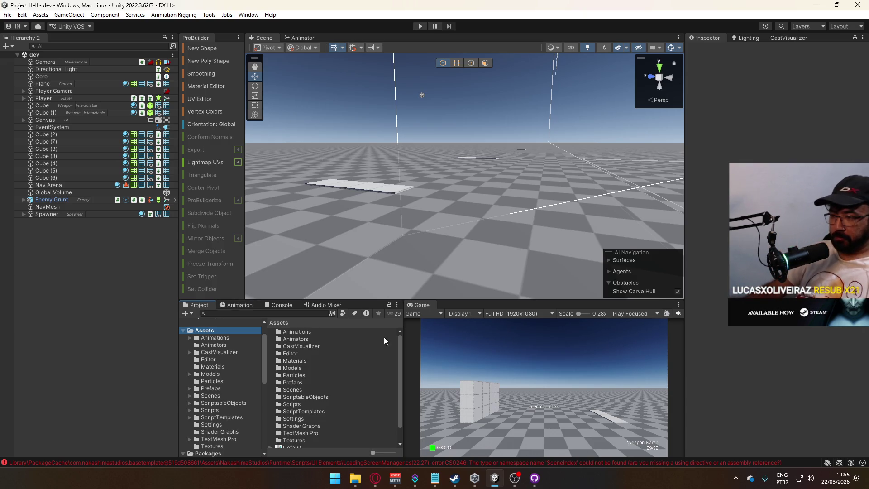
Step: Scroll the Assets listing down to the ScriptTemplates folder
scroll(362, 394, down, 2)
Step: Inspect the Mirror script templates, then delete the Assets/ScriptTemplates folder and confirm
double_click(304, 392)
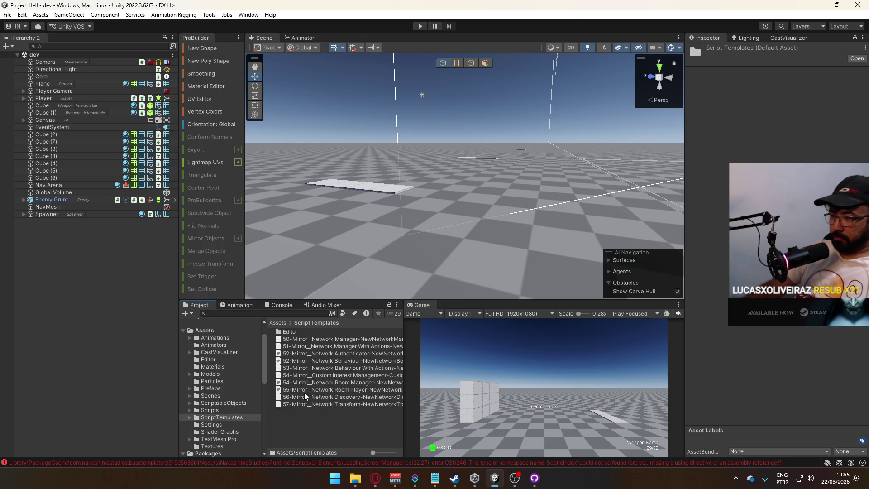
click(283, 324)
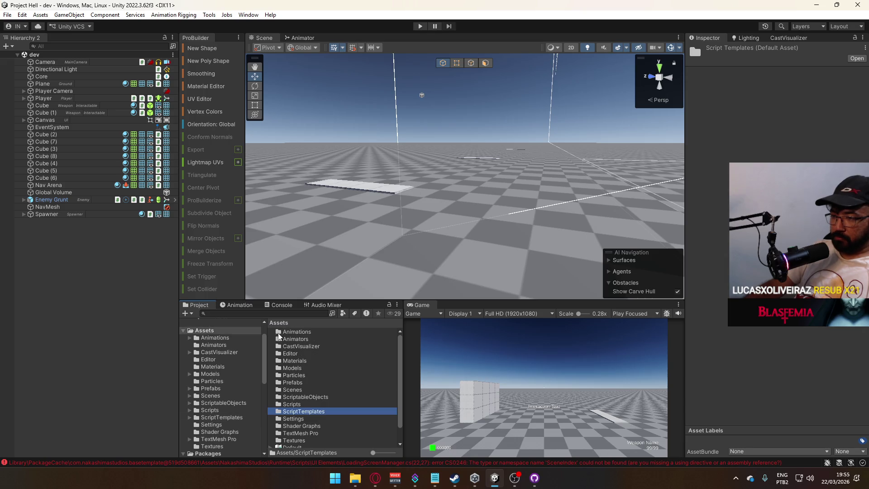
click(232, 416)
key(Delete)
key(Return)
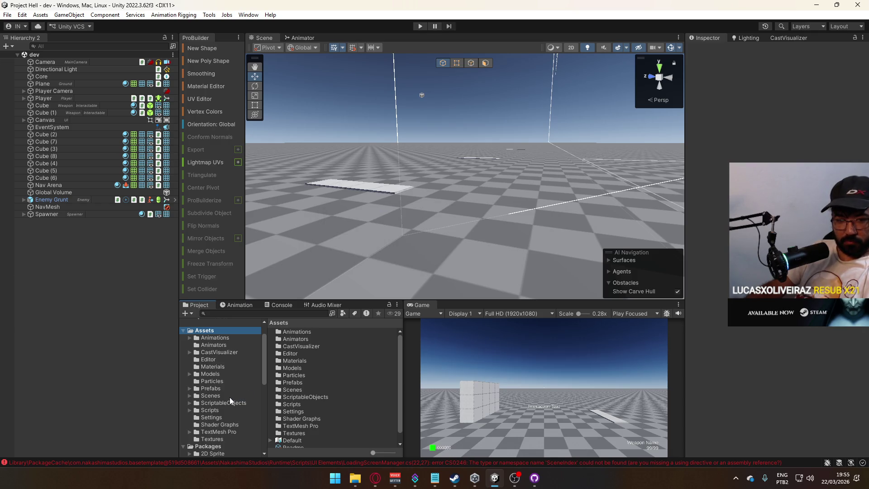
click(230, 403)
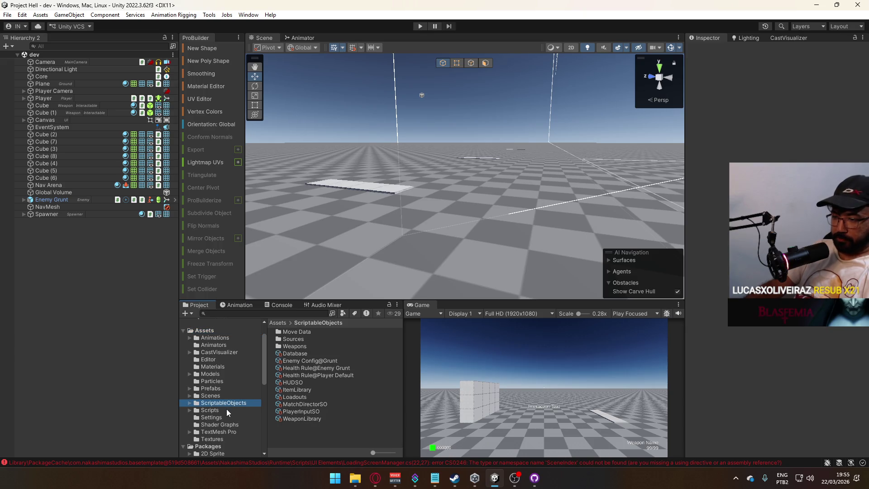
Step: Browse the Scripts, Particles, Models, Materials, CastVisualizer, Settings and Textures folders
click(226, 409)
click(223, 380)
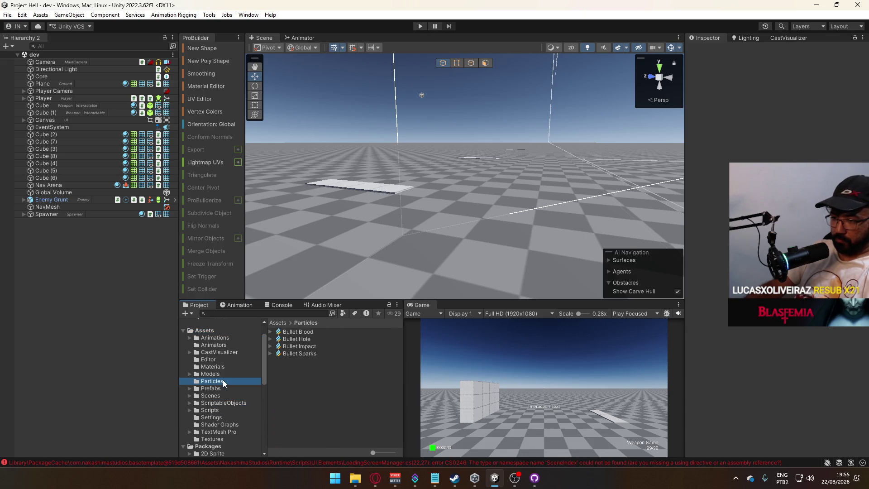
click(226, 374)
click(228, 369)
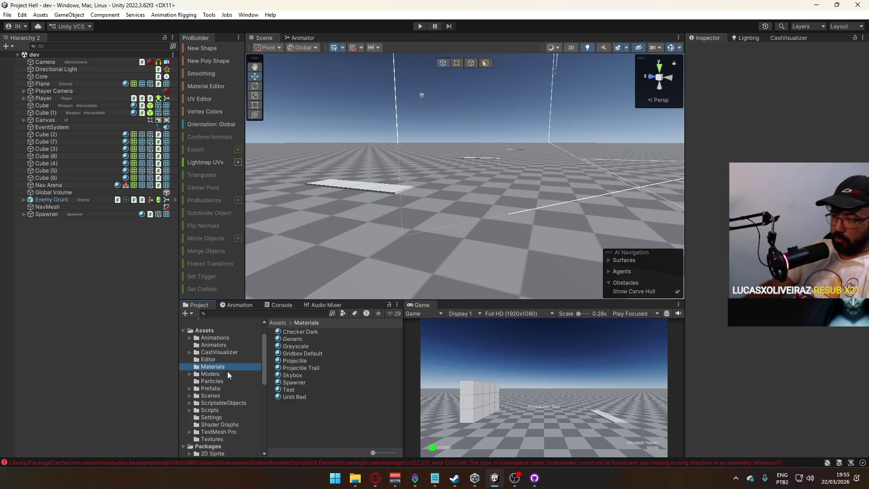
click(223, 362)
click(226, 353)
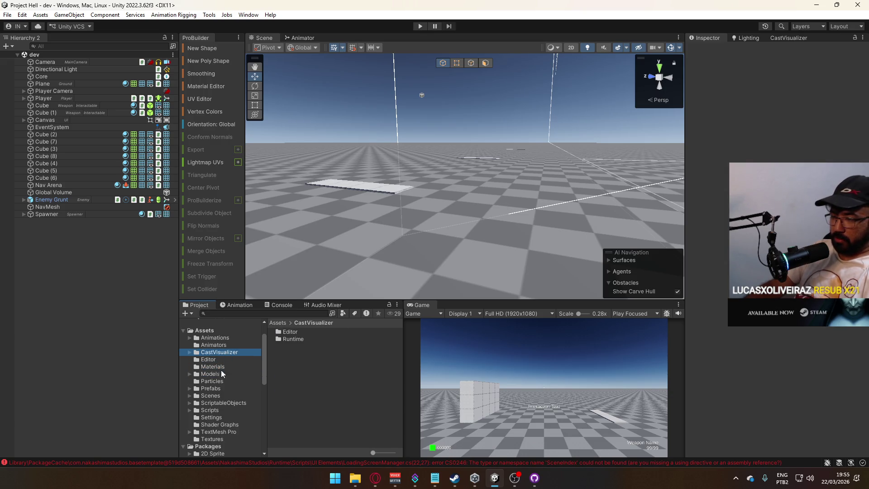
click(218, 417)
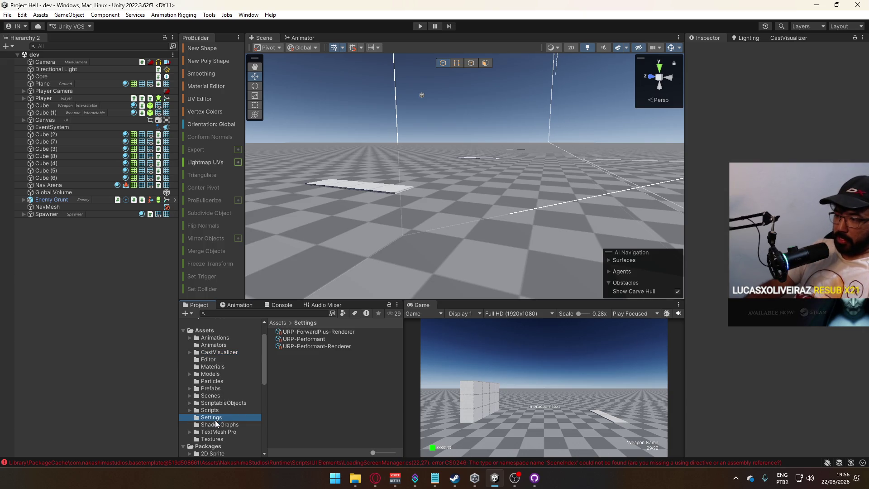
click(214, 425)
click(214, 432)
click(215, 440)
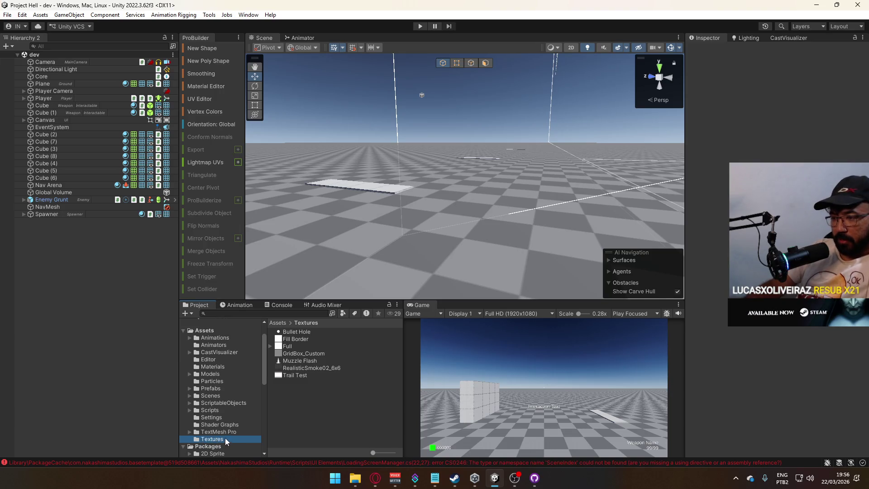
click(231, 418)
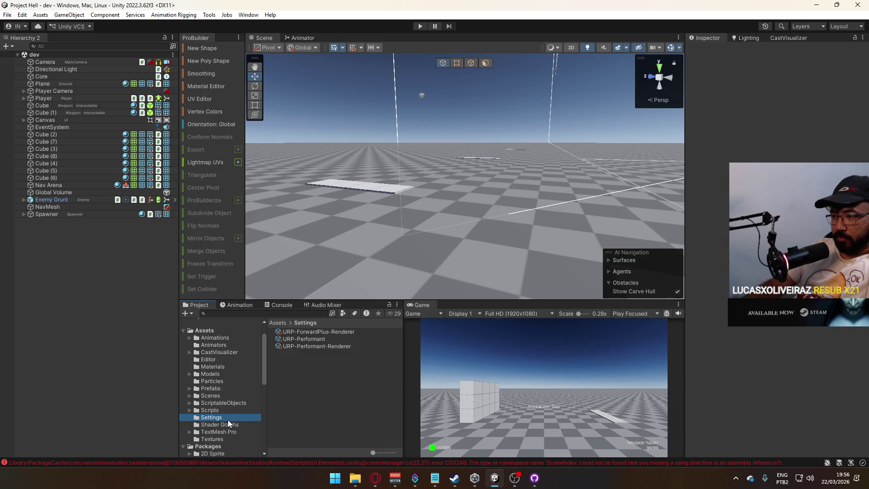
click(217, 382)
click(219, 372)
click(221, 368)
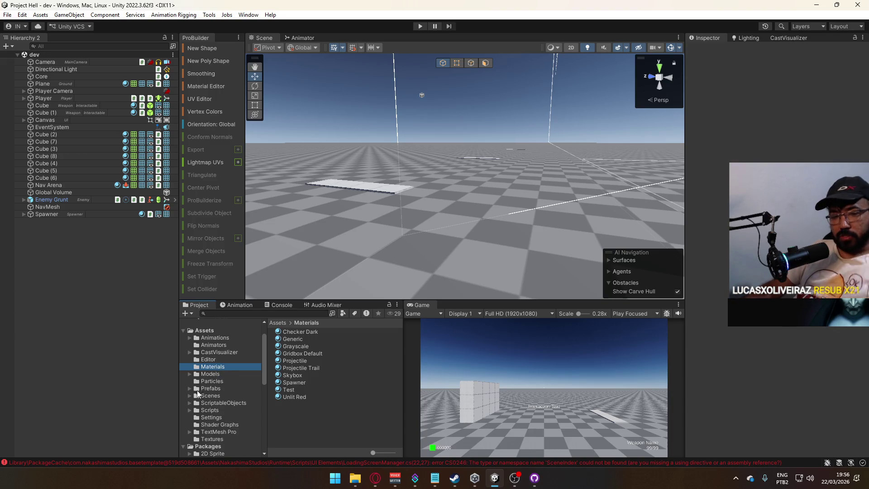
Step: Return to top-level Assets, check Animations and Animators, then list the Packages contents
click(206, 330)
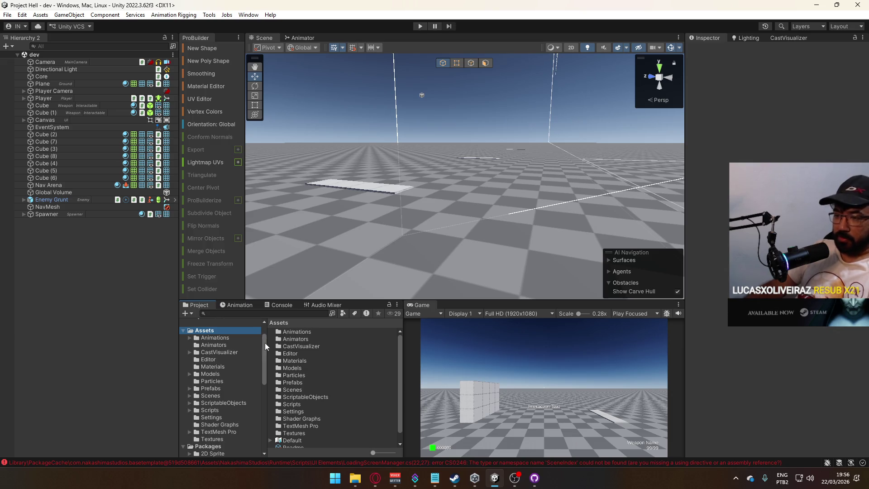
mouse_move(264, 363)
mouse_down()
mouse_move(262, 385)
mouse_move(260, 357)
mouse_move(251, 368)
mouse_up()
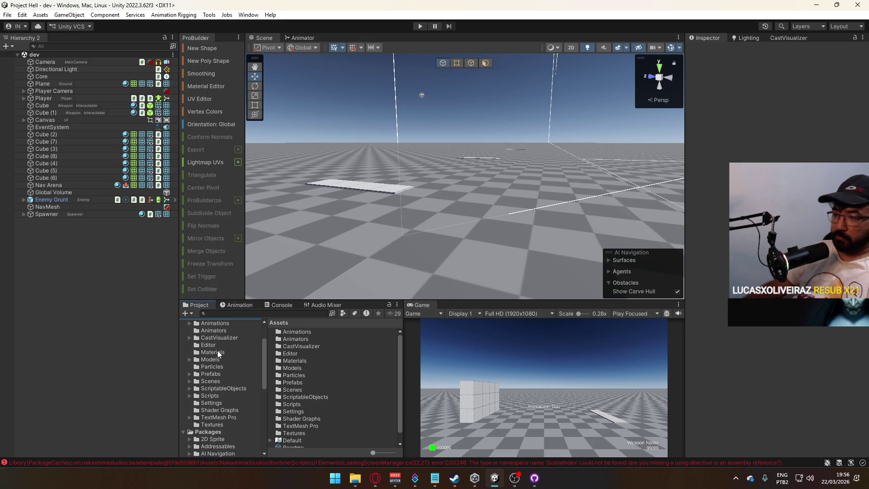
scroll(210, 369, up, 3)
scroll(338, 370, down, 3)
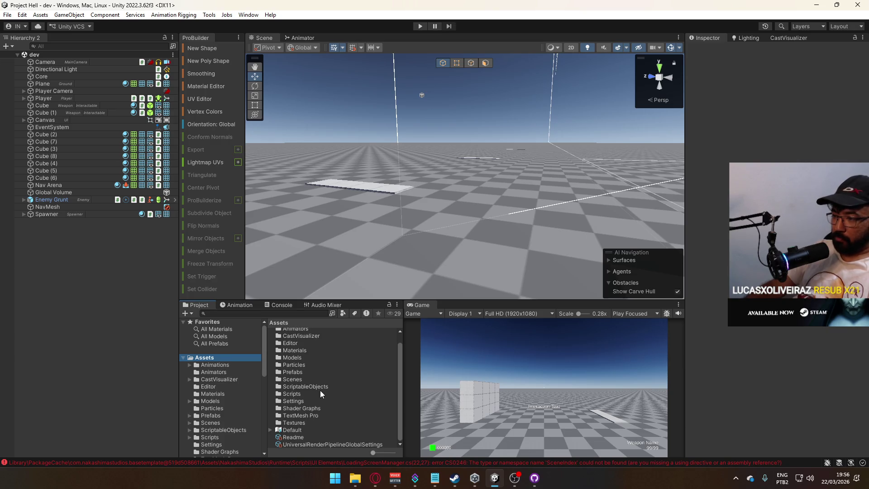
scroll(320, 390, up, 3)
click(225, 365)
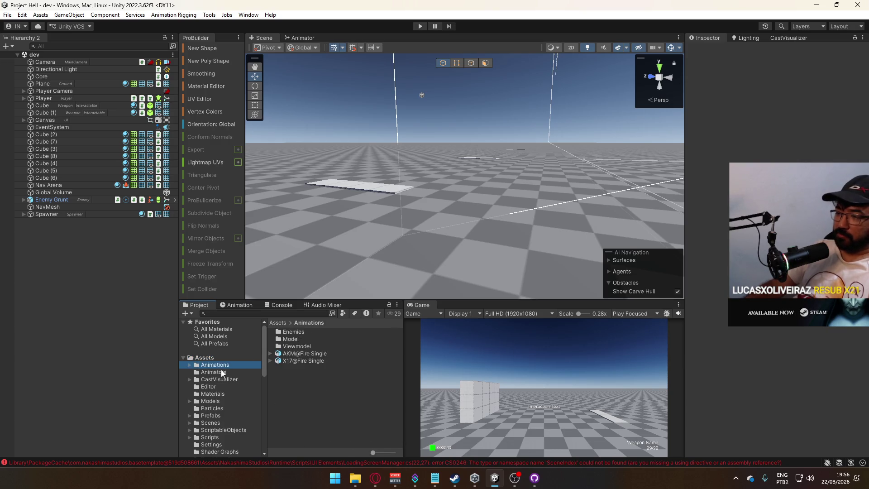
click(221, 372)
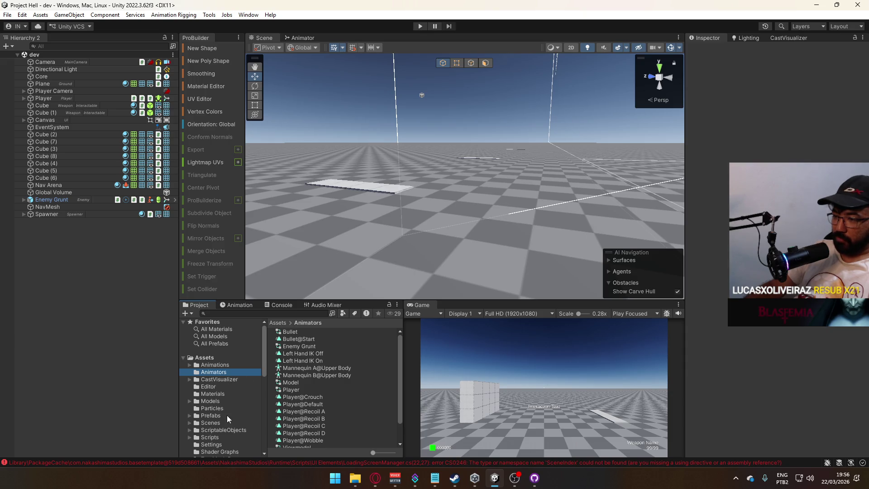
scroll(226, 381, down, 4)
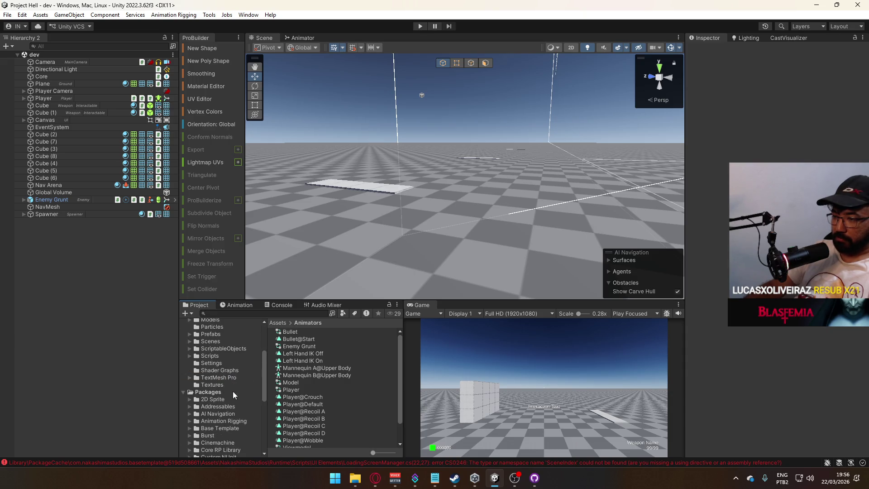
click(210, 393)
scroll(314, 350, down, 5)
scroll(308, 392, up, 5)
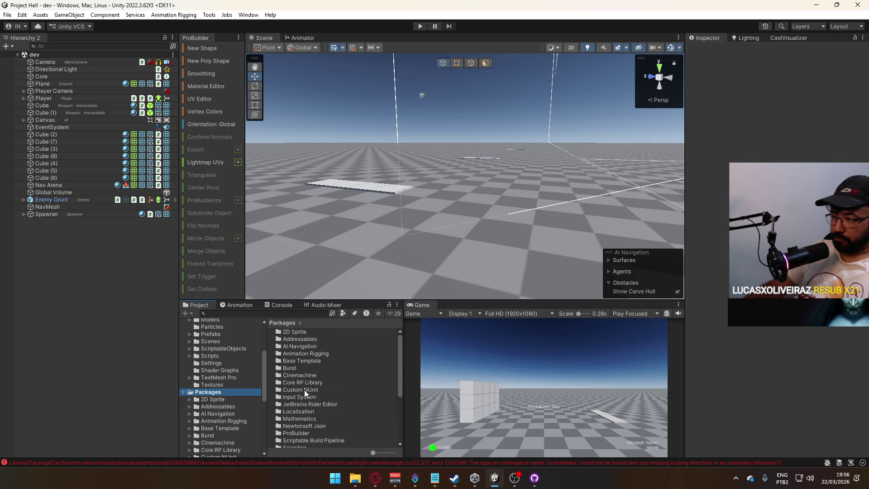
Step: Open Base Template's First Time Setup package and import its Core Runtime and URP Settings assets
click(217, 427)
double_click(292, 334)
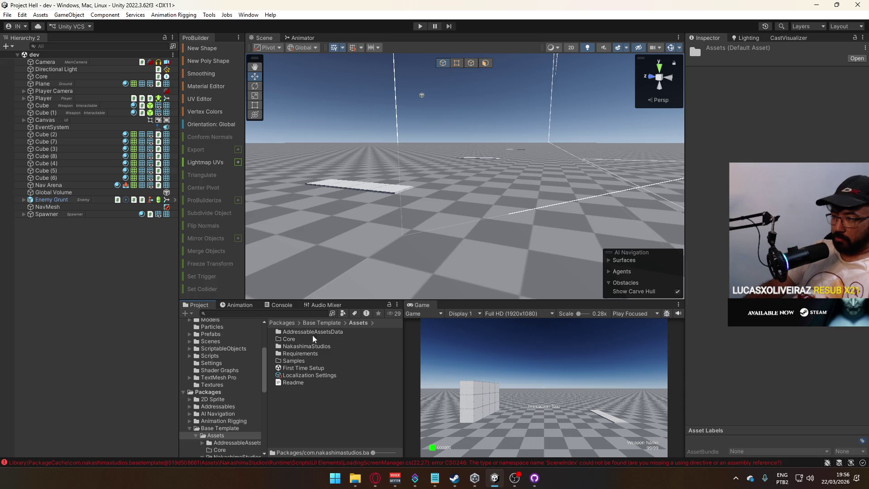
double_click(306, 367)
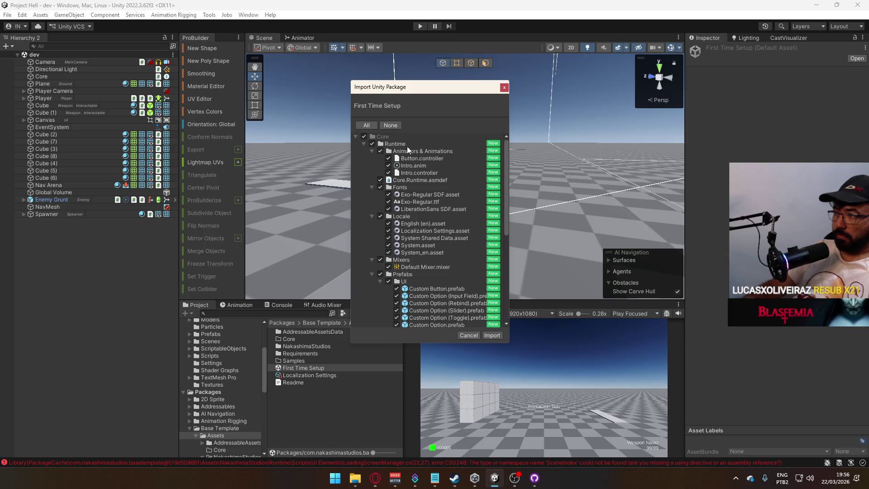
click(364, 144)
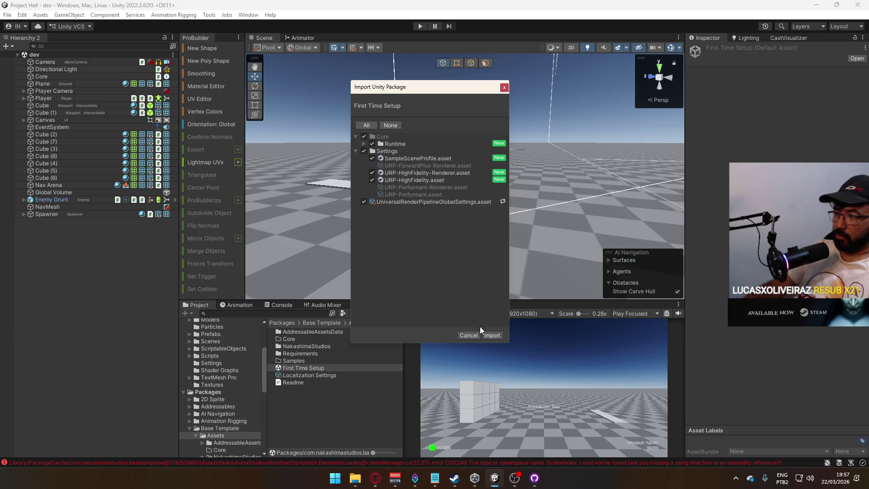
click(491, 335)
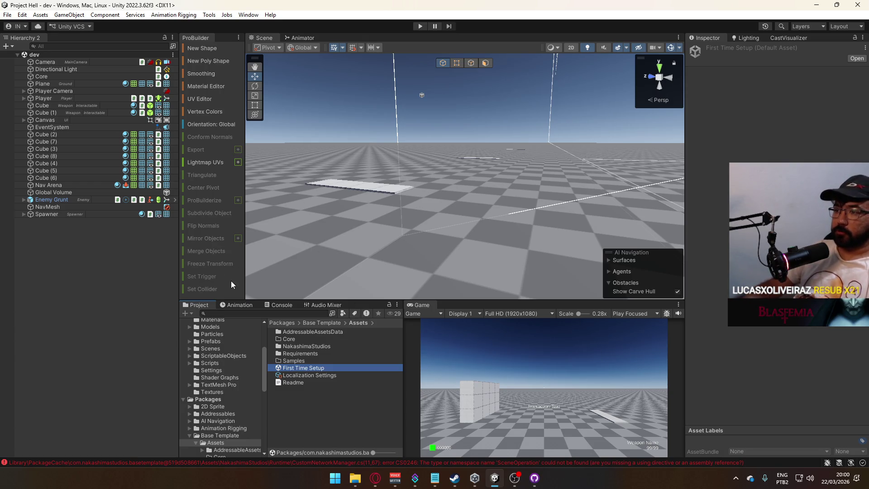
Step: After compiling finishes, scroll the Project tree back to the top
scroll(241, 394, up, 5)
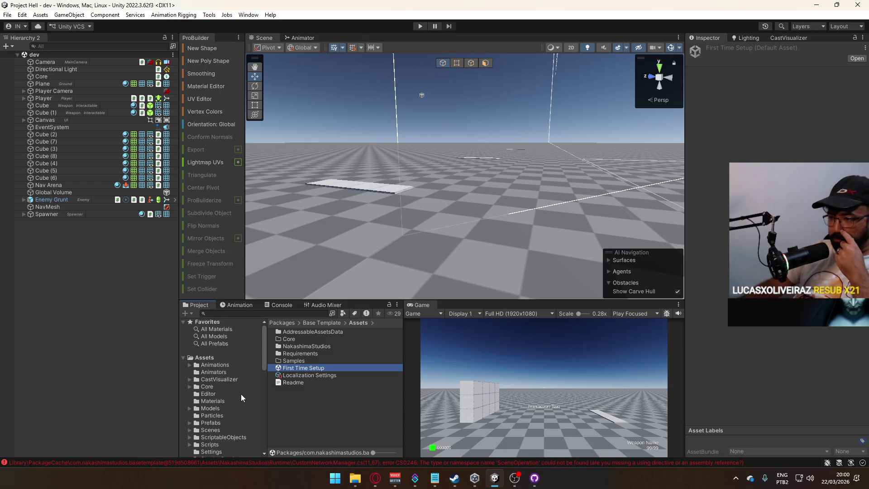
Step: Browse the Animations, Animators, Models and Prefabs folders, ending on the Prefabs listing
click(213, 360)
scroll(337, 367, down, 2)
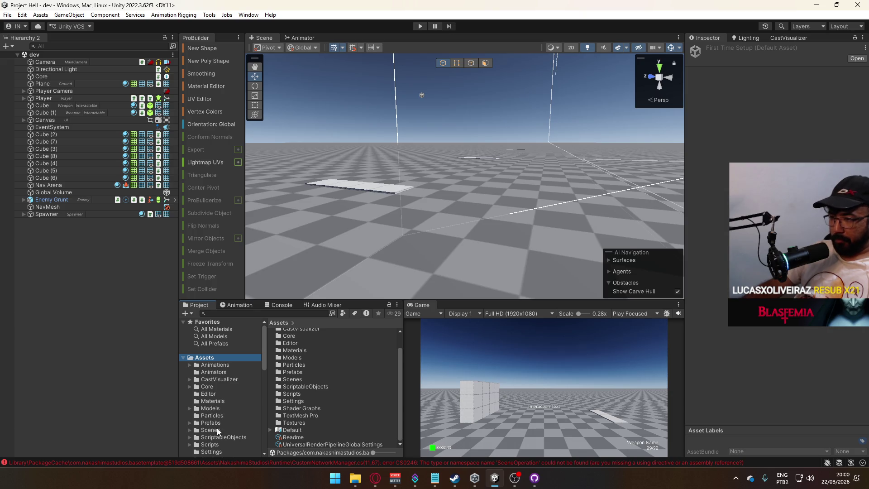
scroll(235, 409, down, 5)
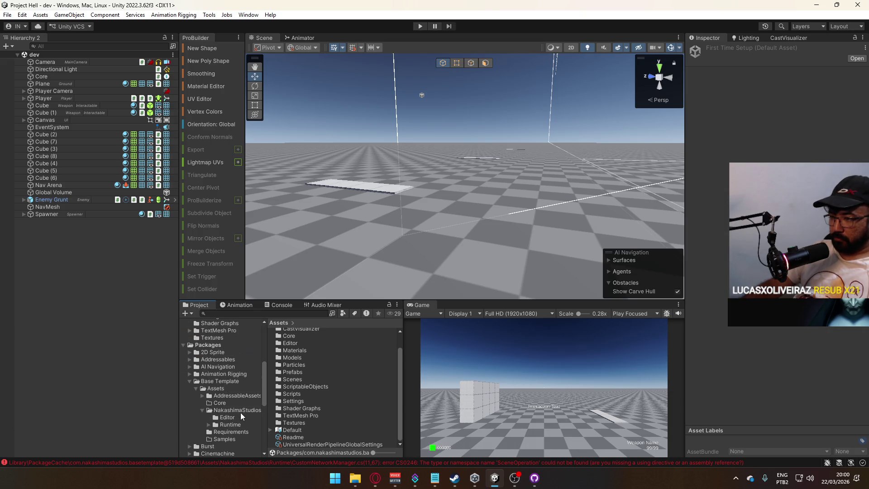
scroll(237, 407, up, 5)
click(220, 339)
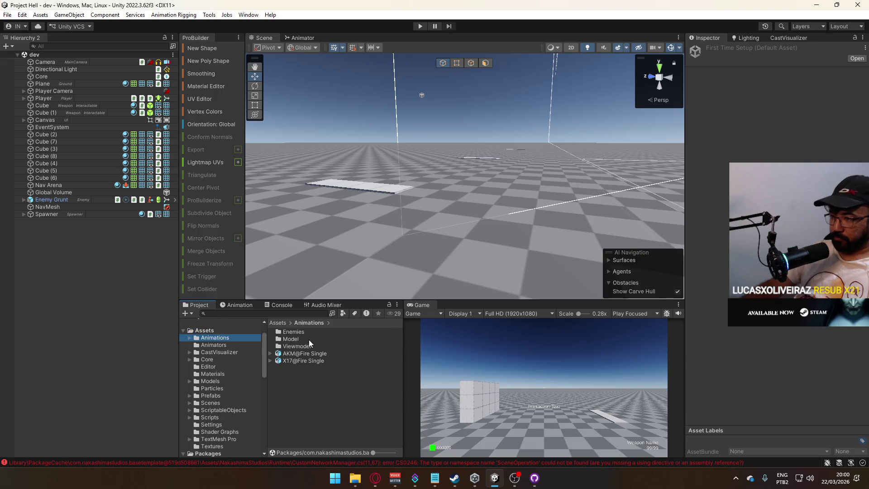
click(228, 346)
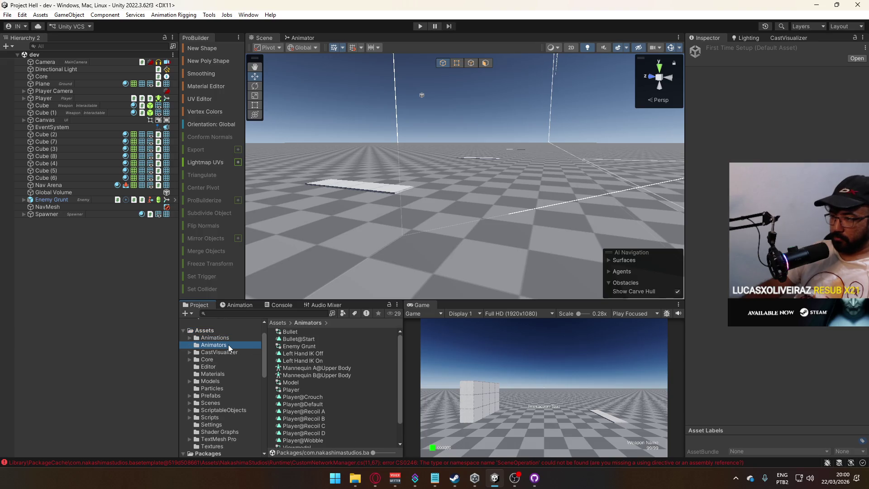
click(222, 382)
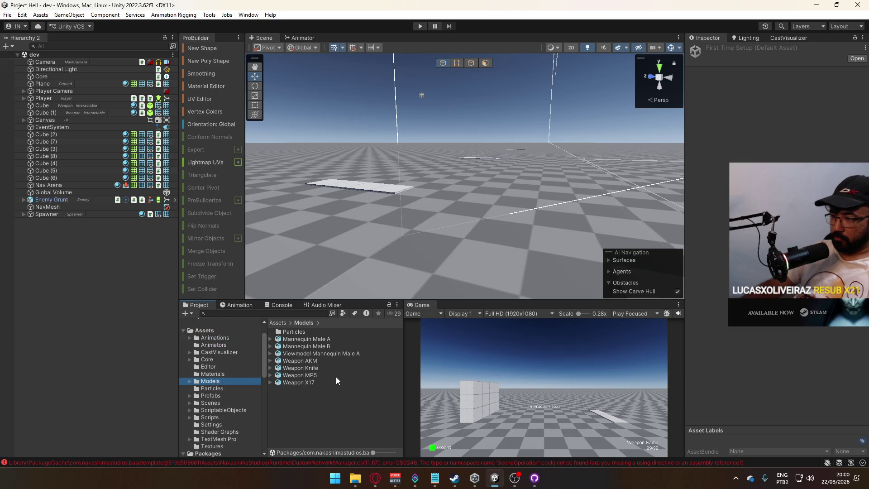
click(218, 397)
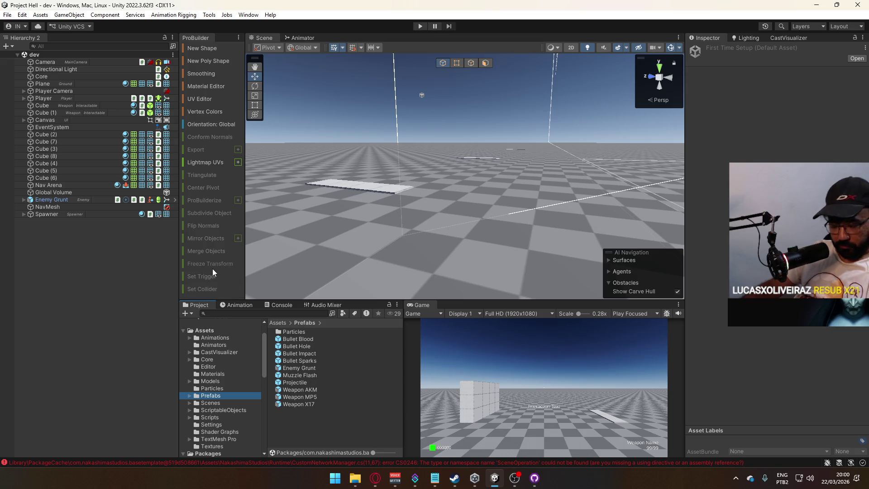
click(373, 483)
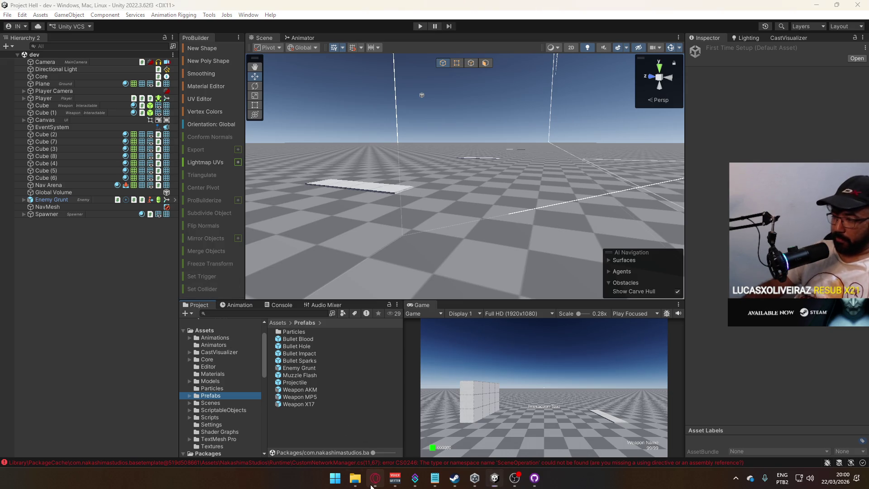
Step: Play a video from the YouTube home feed, then switch back to the Unity editor
click(84, 77)
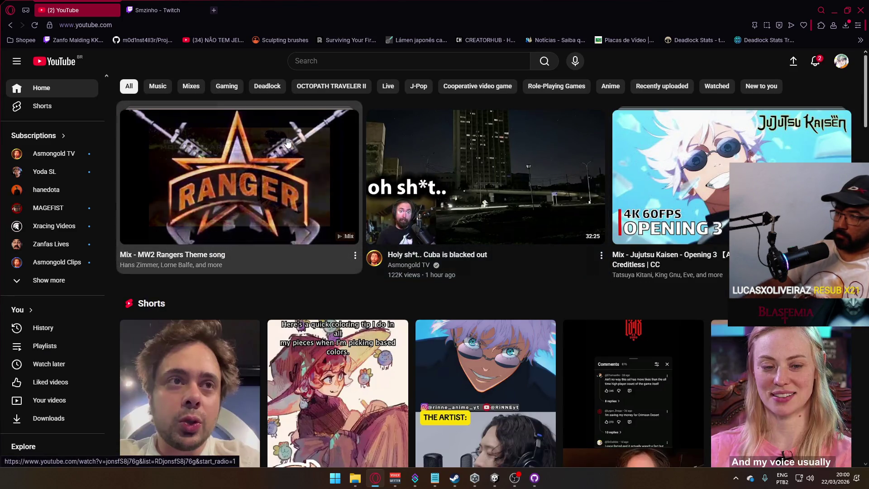
scroll(316, 138, down, 15)
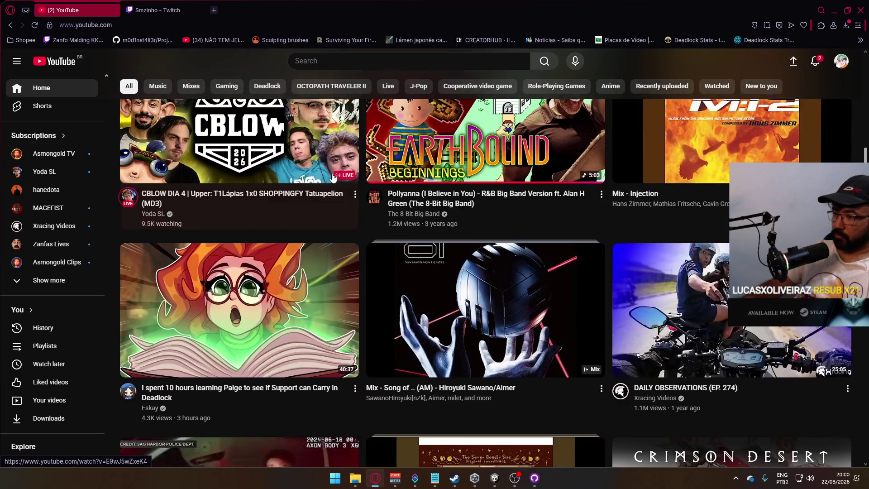
scroll(333, 177, down, 3)
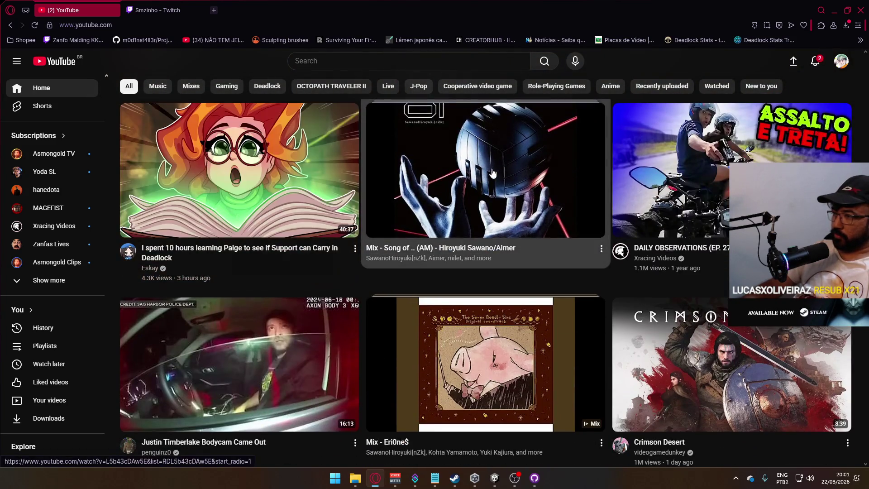
click(608, 117)
key(alt+Tab)
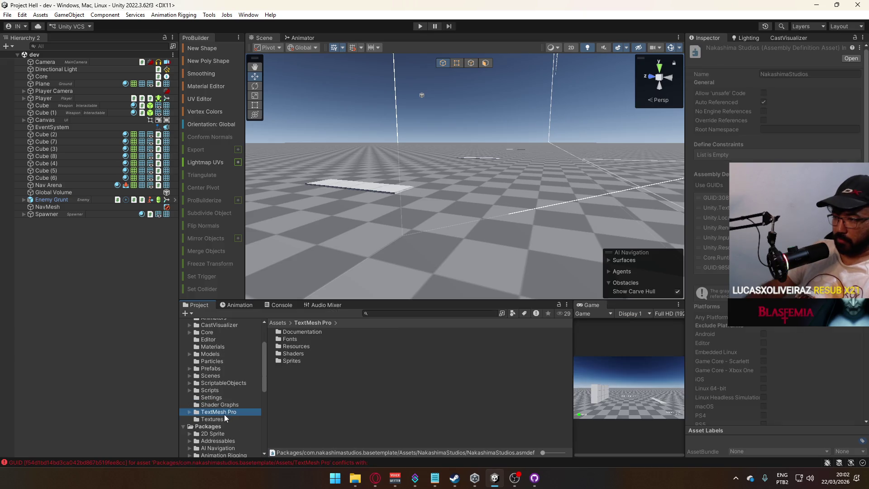
Step: Search the Package Manager for 'text', review TextMeshPro's details, then select Assets/TextMesh Pro
click(248, 15)
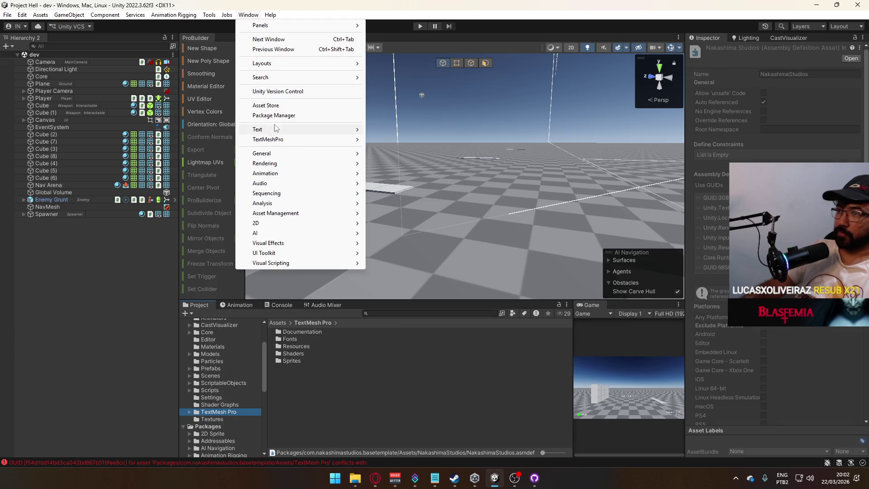
click(288, 116)
scroll(322, 244, down, 5)
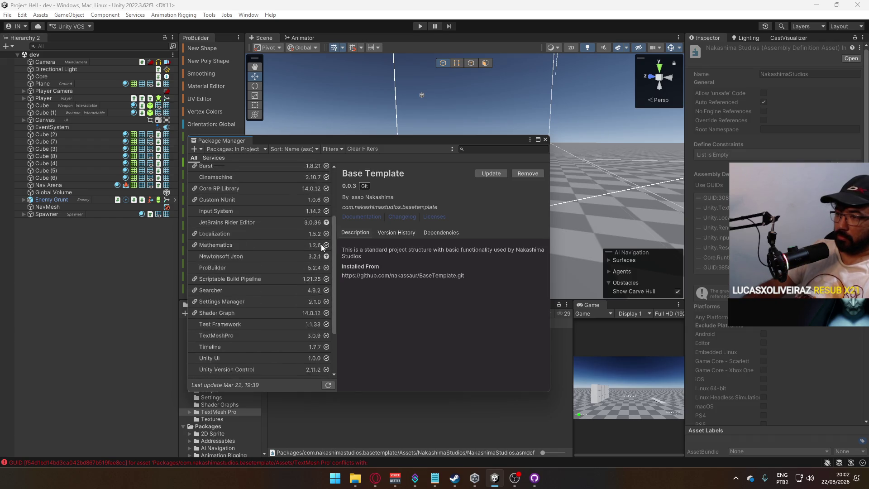
scroll(315, 249, down, 2)
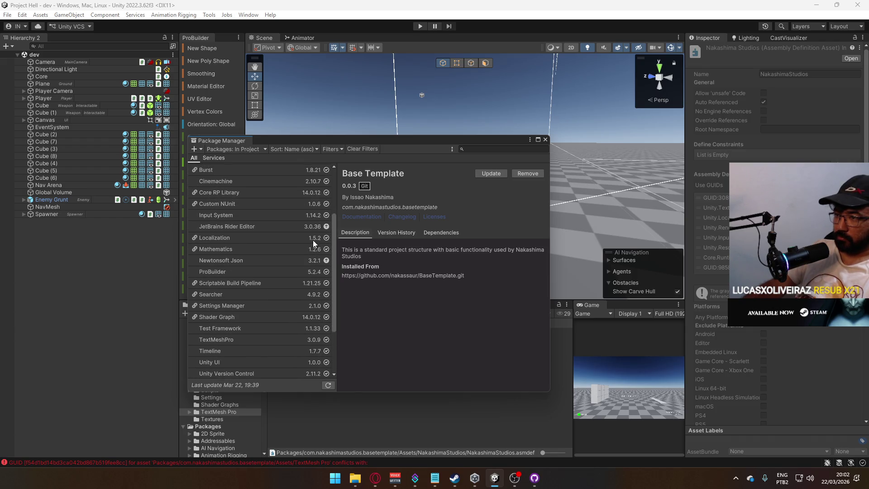
click(472, 147)
text(text)
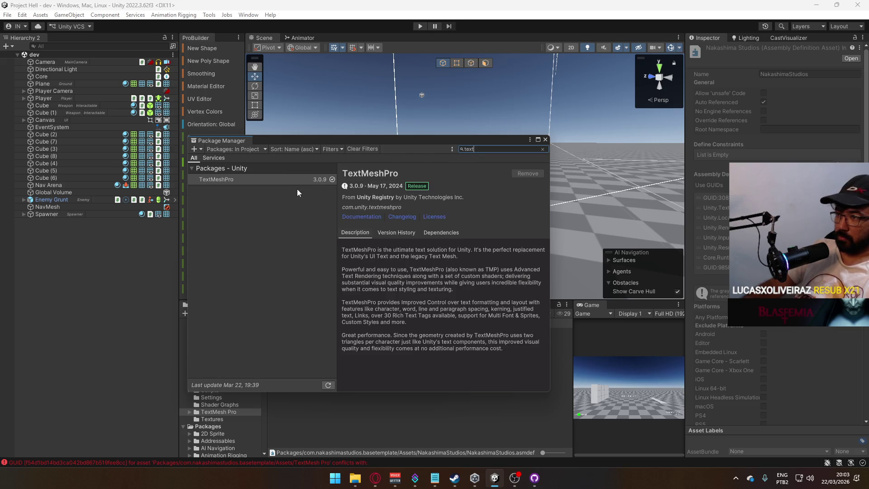
click(269, 180)
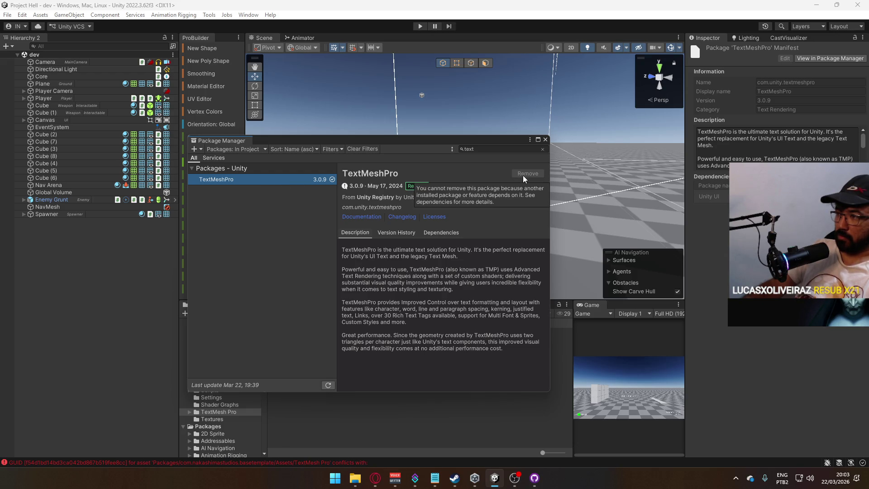
click(545, 139)
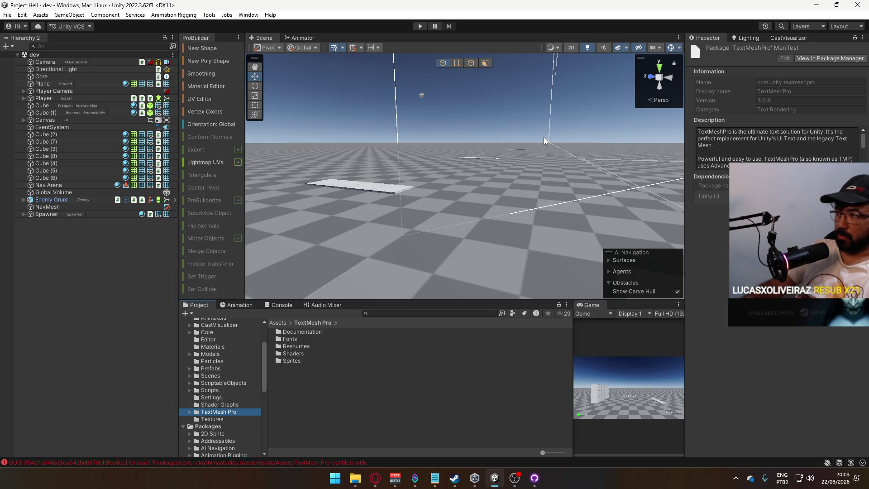
click(228, 414)
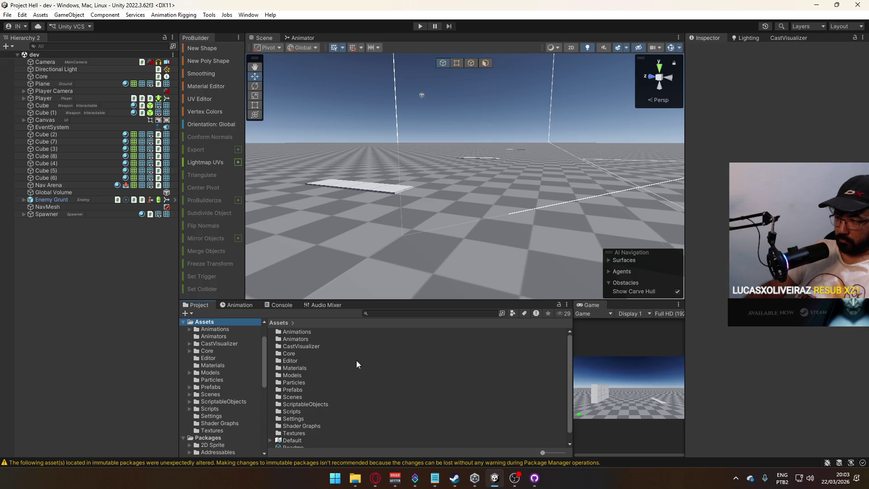
Step: Read the Console's warnings and errors about missing Mirror, then return to the Project view
click(278, 306)
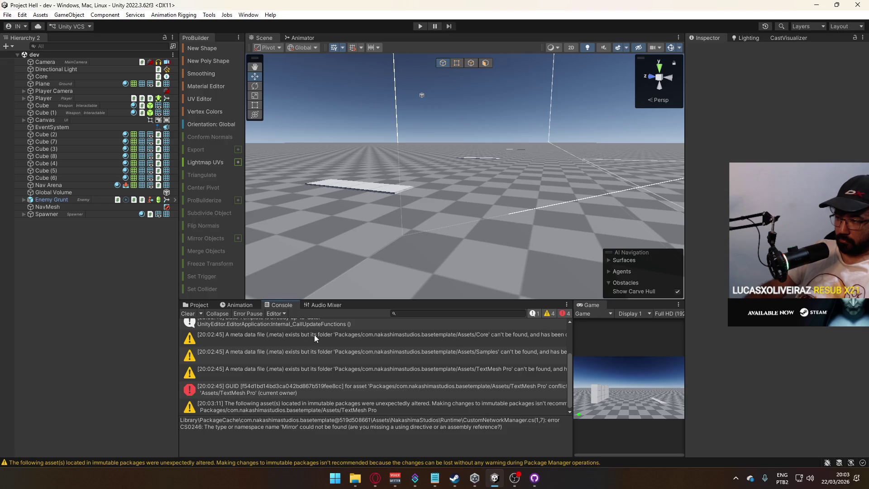
scroll(326, 369, up, 3)
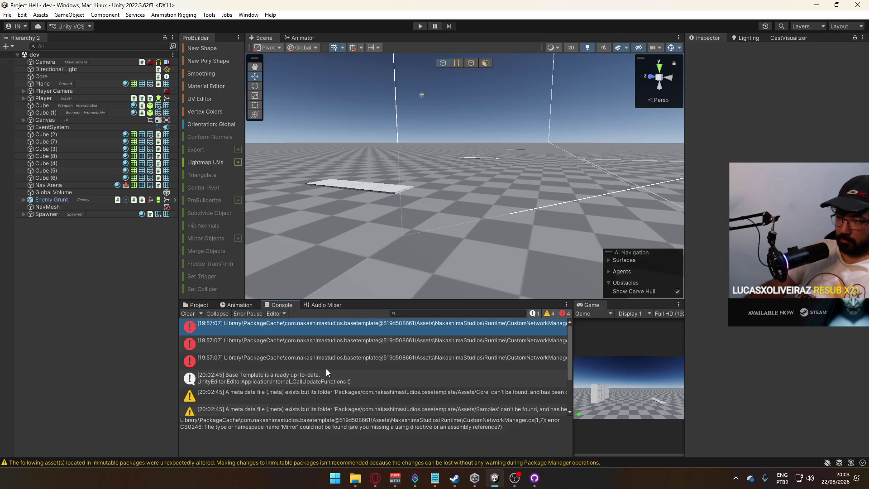
click(185, 302)
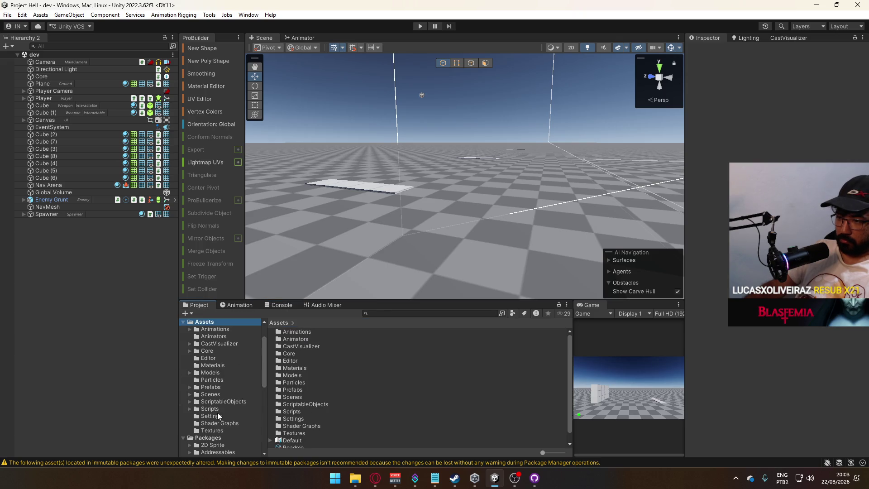
Step: Show the Packages contents, then open the Prefabs folder and browse its assets
scroll(248, 414, down, 3)
click(222, 358)
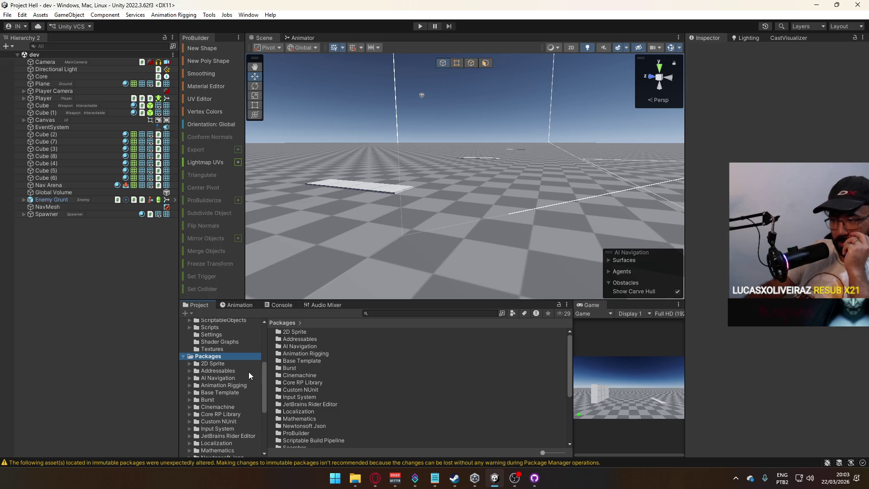
scroll(248, 371, up, 3)
click(222, 387)
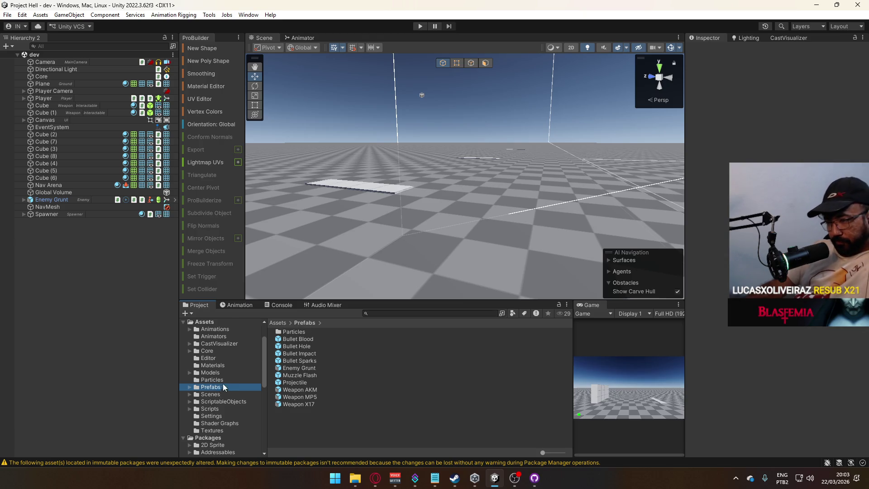
scroll(230, 389, down, 5)
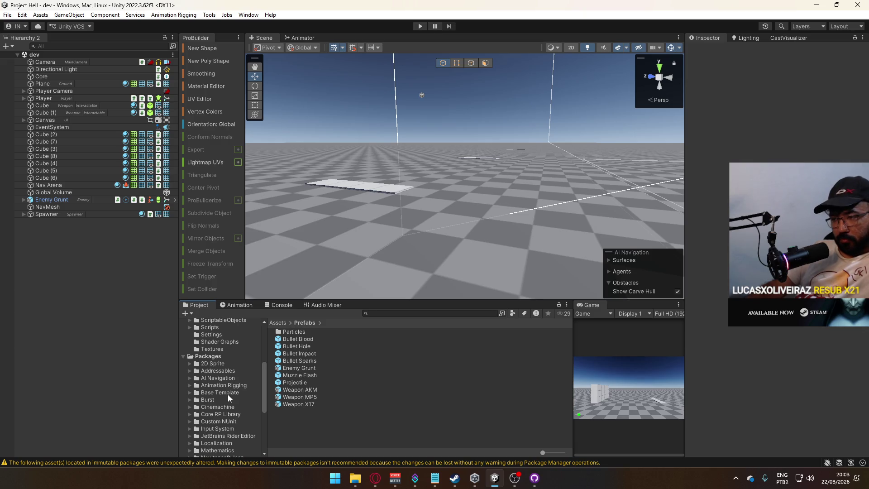
scroll(246, 394, up, 5)
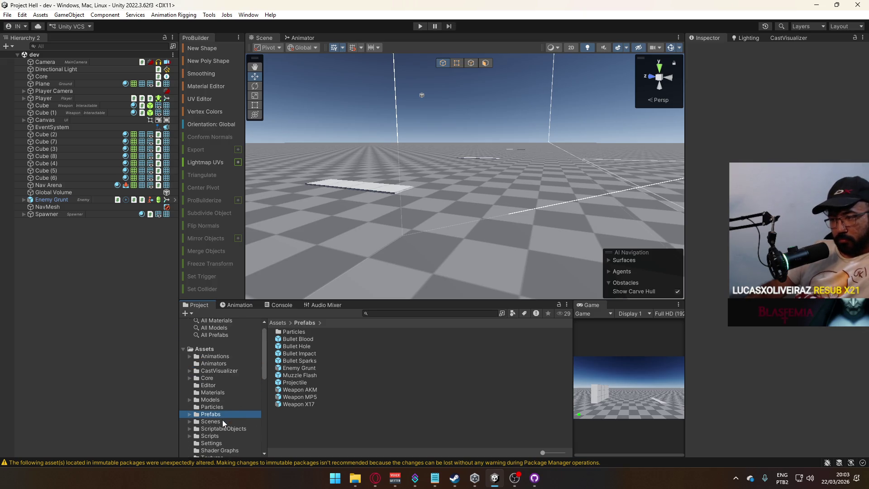
scroll(224, 393, down, 5)
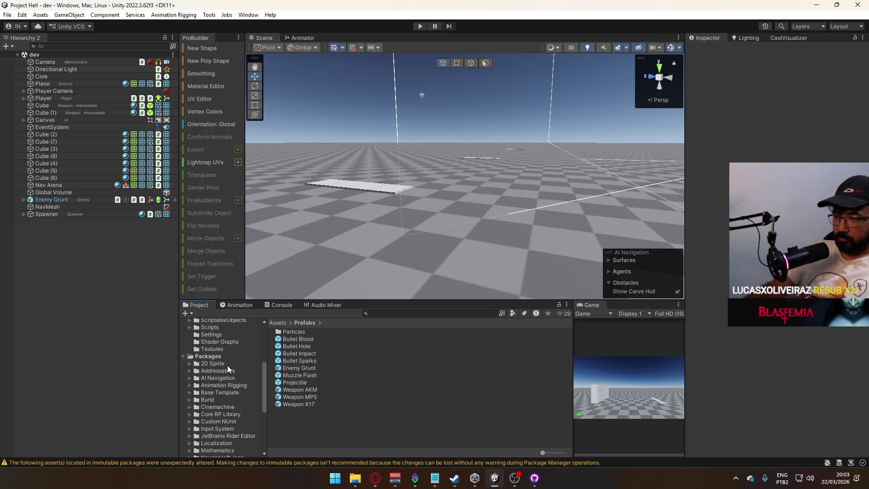
Step: Open Mirror-96.9.19 from Base Template's Assets/Requirements folder and continue past the dependency warning
click(224, 393)
click(212, 386)
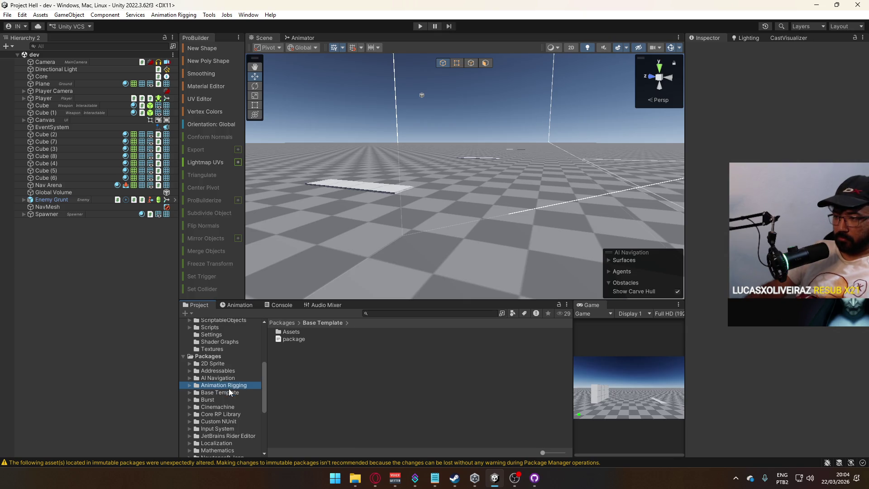
click(231, 393)
double_click(291, 333)
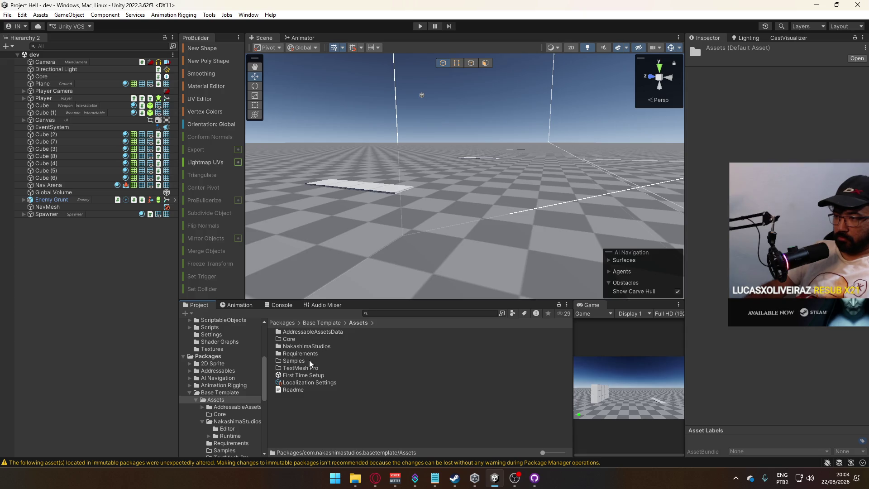
double_click(298, 354)
click(311, 333)
click(305, 345)
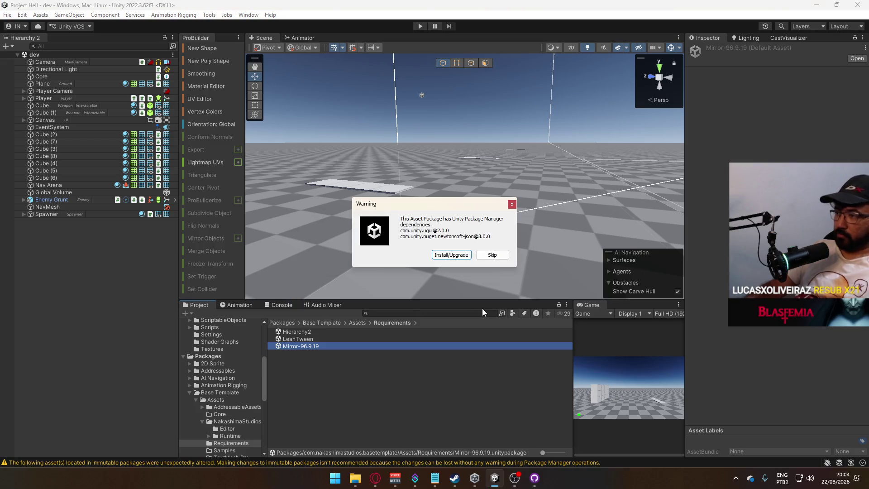
click(449, 255)
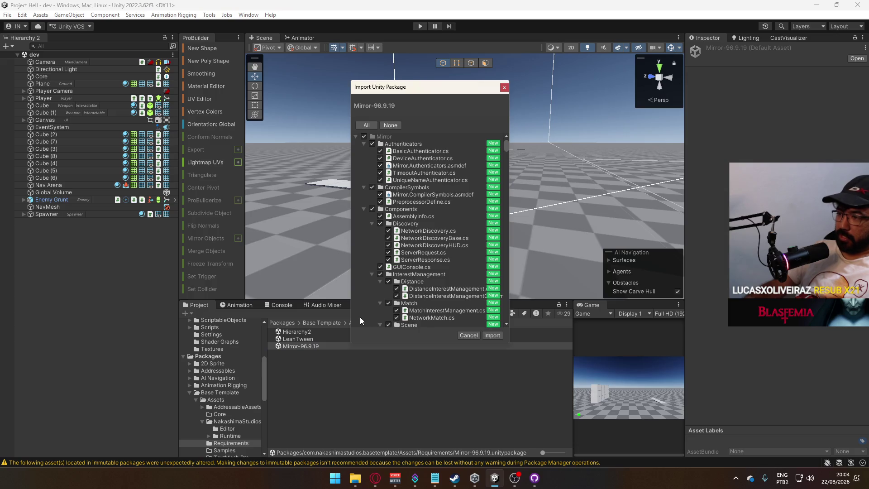
Step: Collapse the Mirror import folders, keeping Editor included and inspecting Hosting and Presets
click(364, 144)
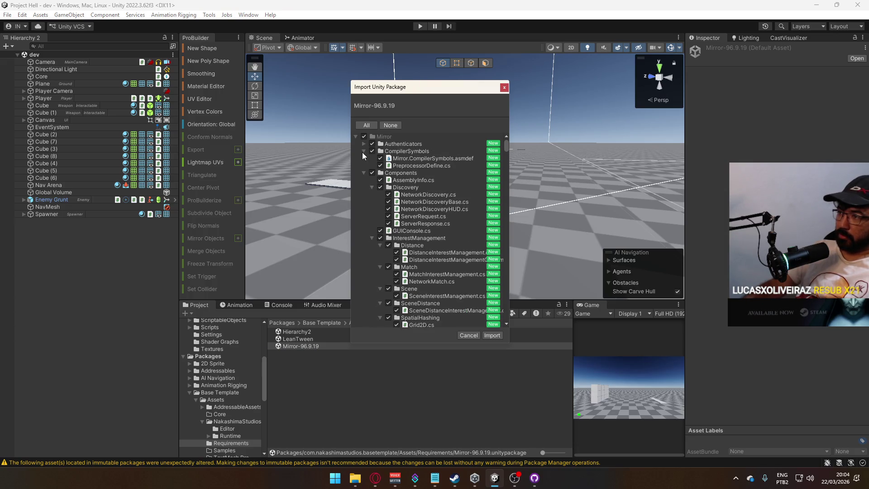
click(364, 151)
click(364, 158)
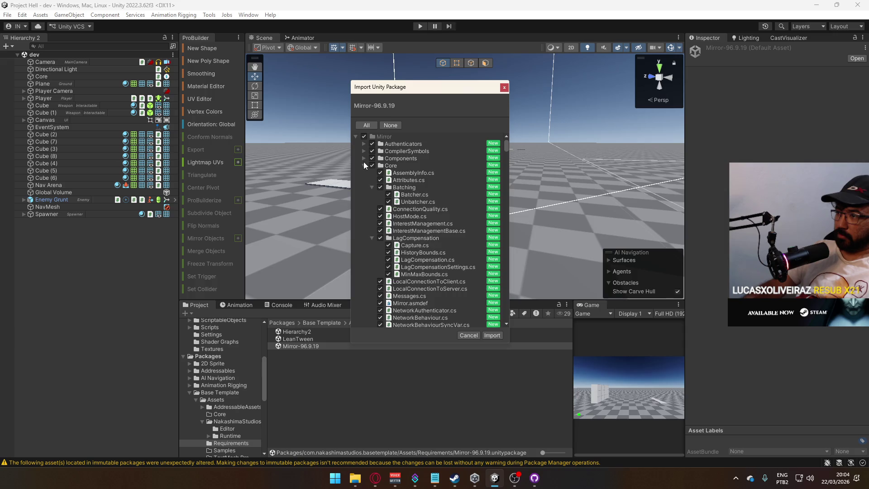
click(363, 164)
click(372, 172)
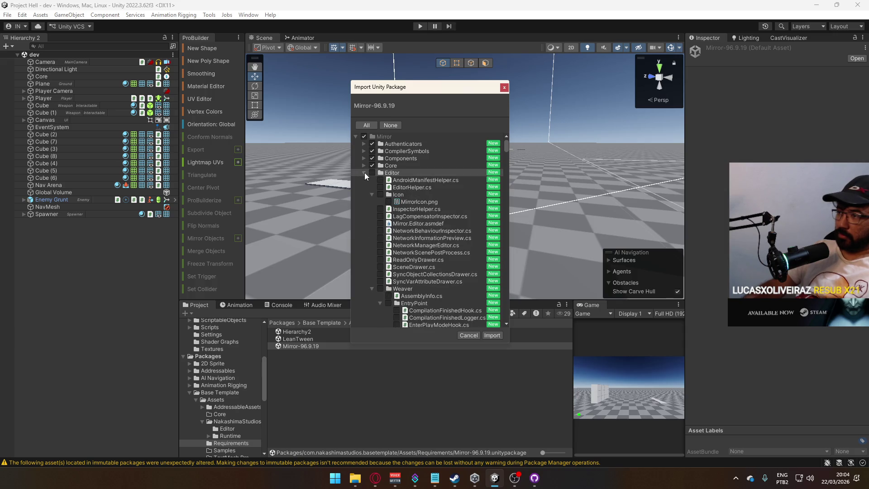
click(364, 172)
click(364, 172)
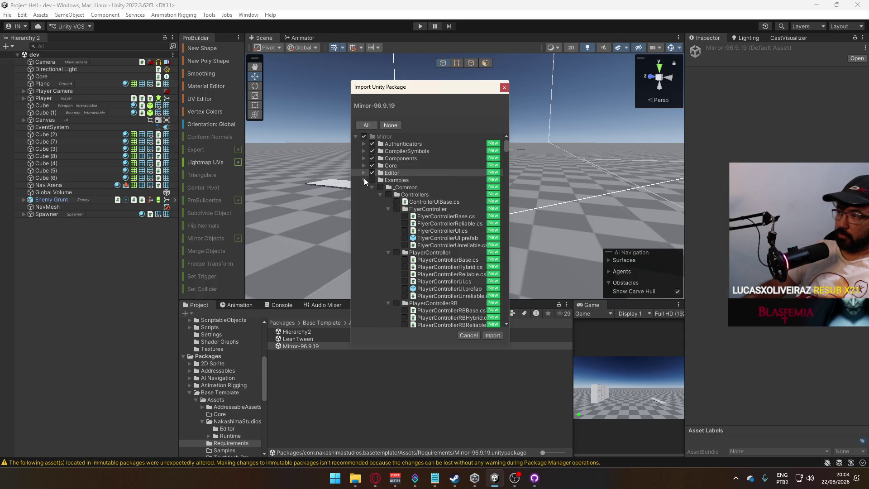
click(364, 178)
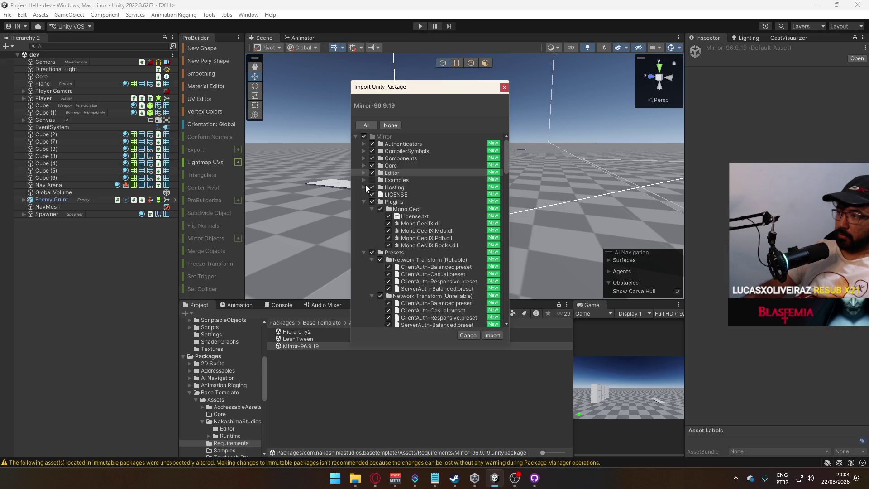
click(362, 187)
click(363, 186)
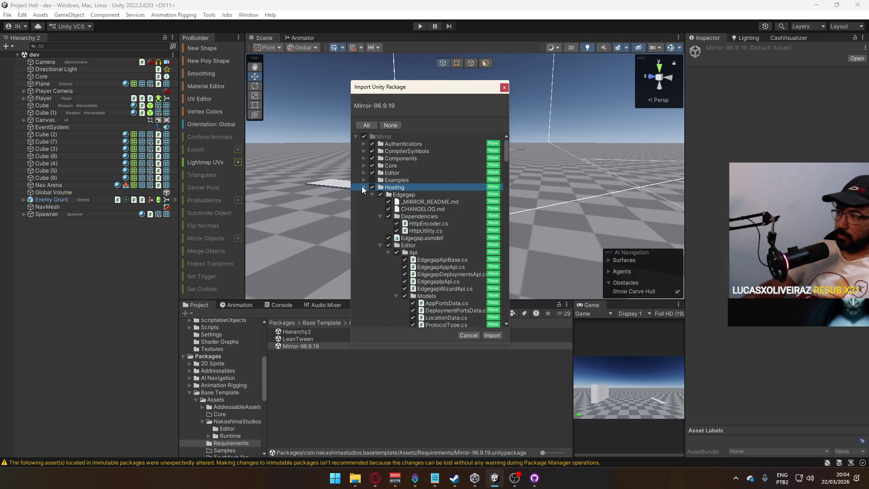
click(363, 186)
click(364, 209)
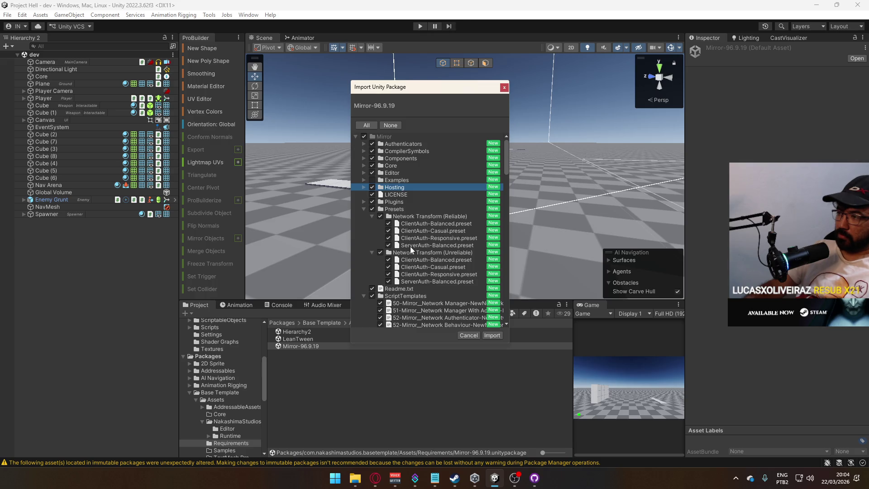
click(365, 208)
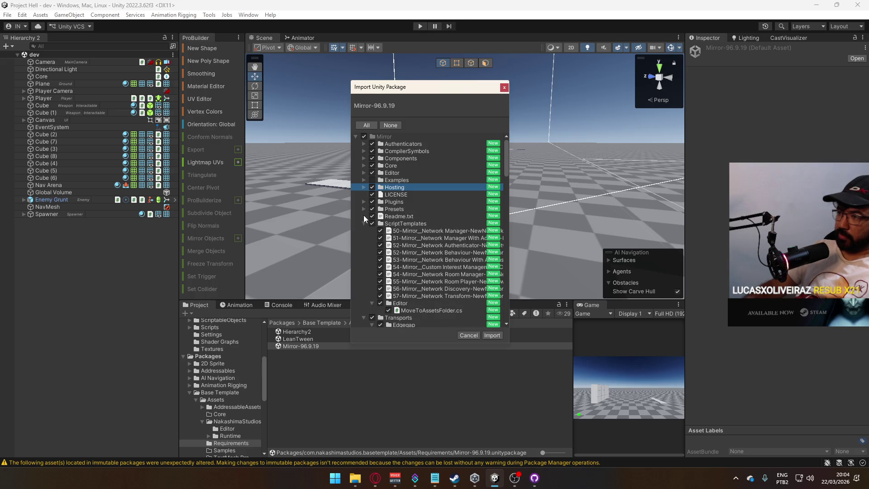
Step: Exclude ScriptTemplates from the import and import the remaining Mirror files
click(370, 224)
click(363, 224)
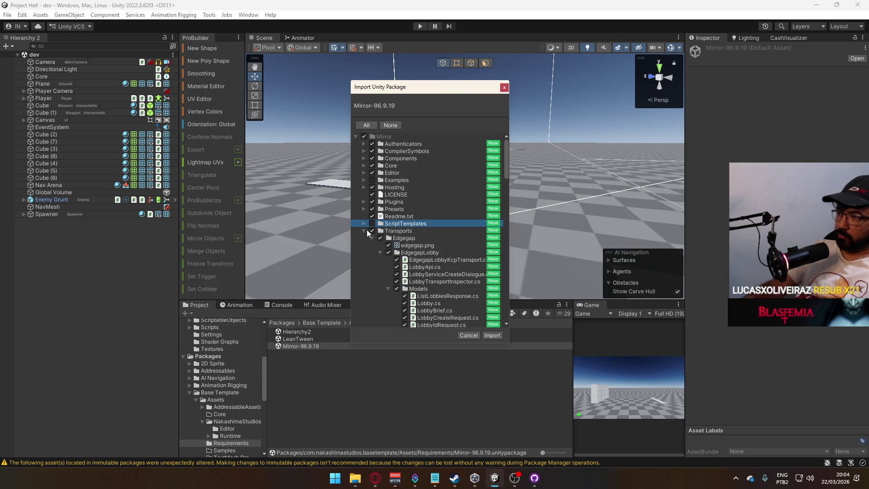
click(363, 231)
click(484, 335)
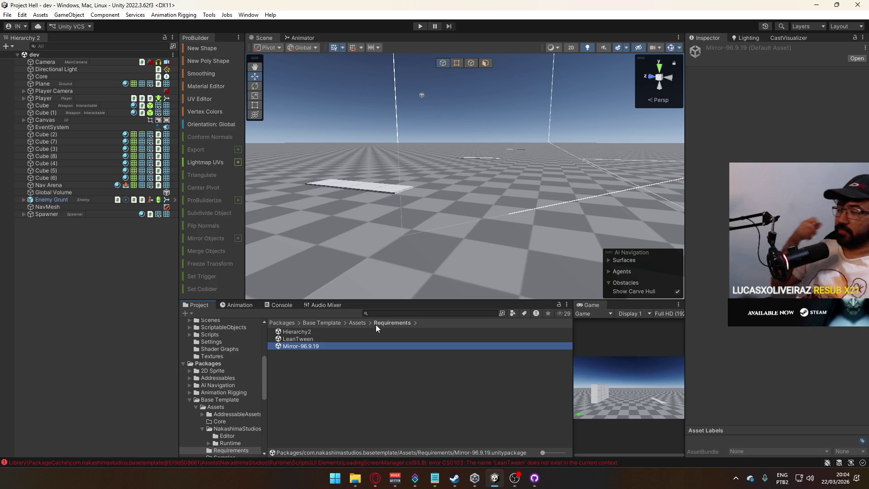
Step: Import the LeanTween package from the Requirements folder
double_click(311, 339)
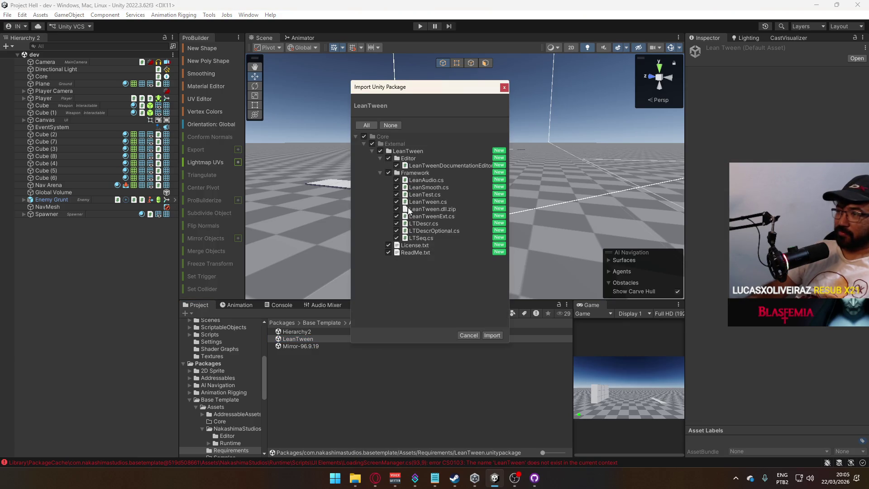
click(492, 335)
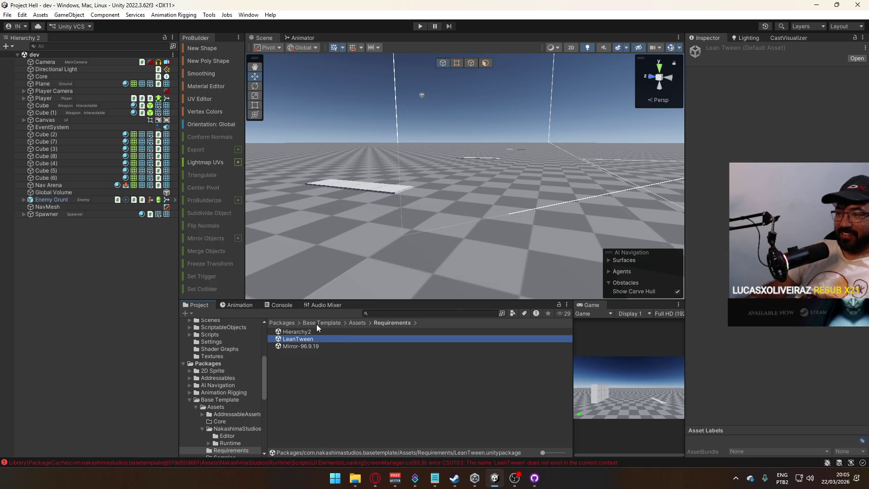
scroll(230, 392, up, 5)
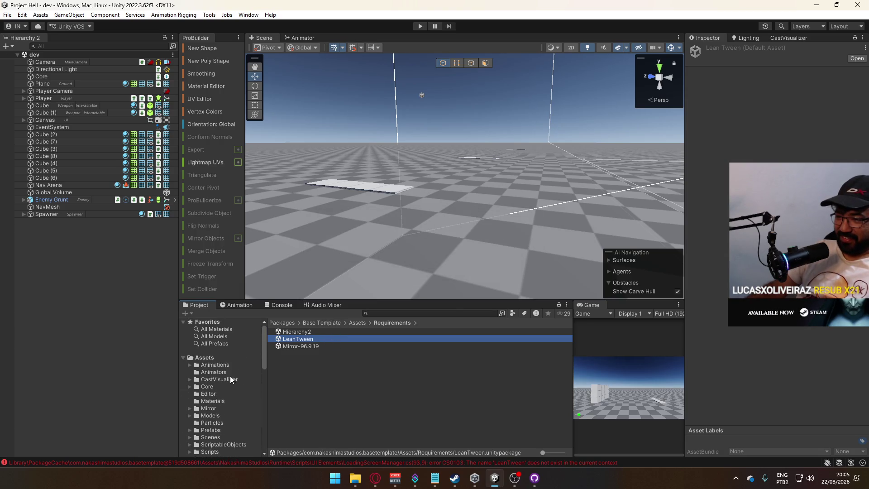
scroll(230, 378, down, 3)
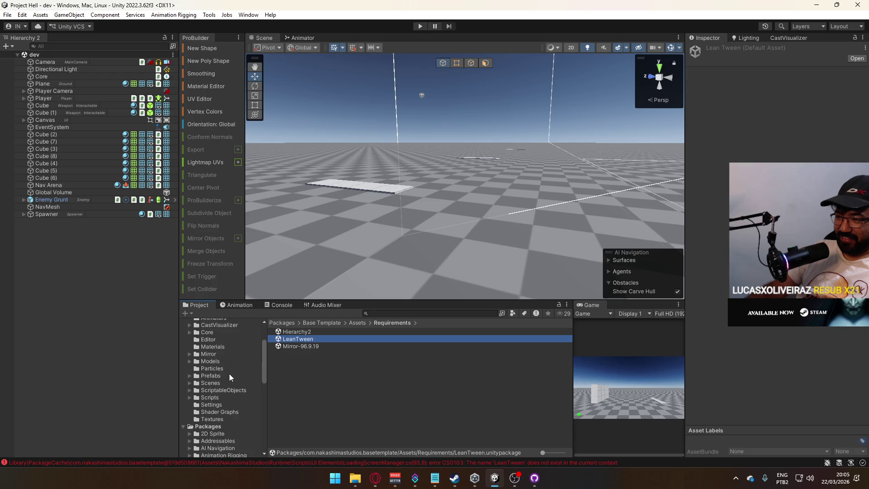
Step: Delete the Editor folder from Assets, then view the Animators folder
click(206, 340)
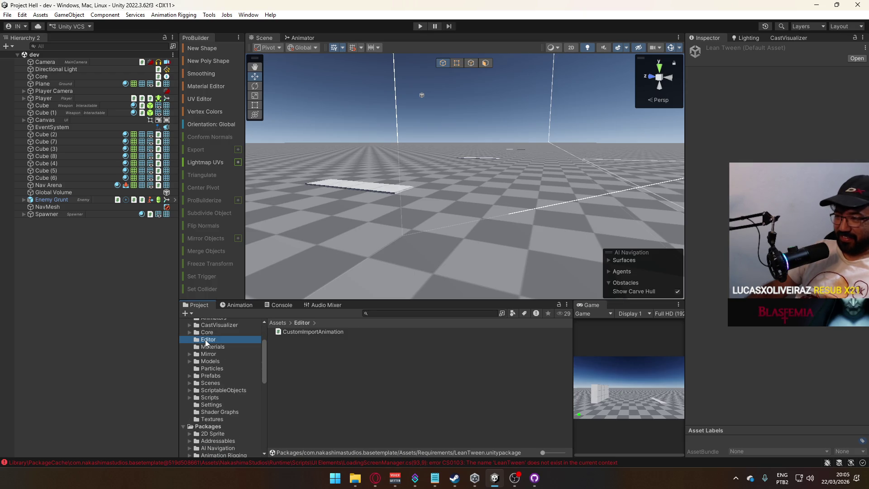
key(Delete)
key(Return)
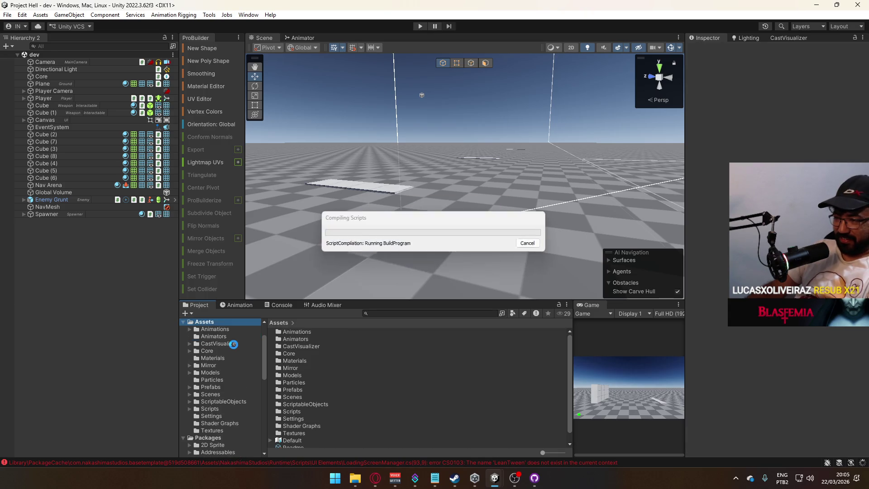
click(221, 337)
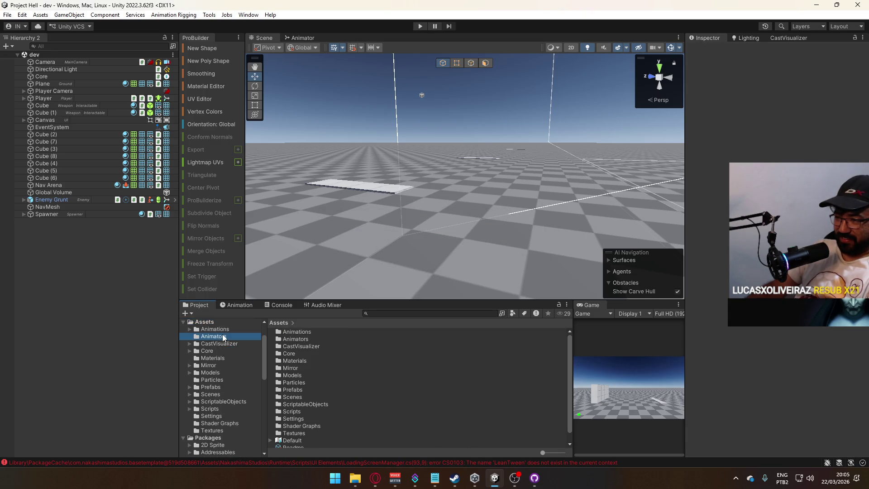
Step: Browse the Animations, Textures, Shader Graphs and Settings folders in the Project tree
click(228, 329)
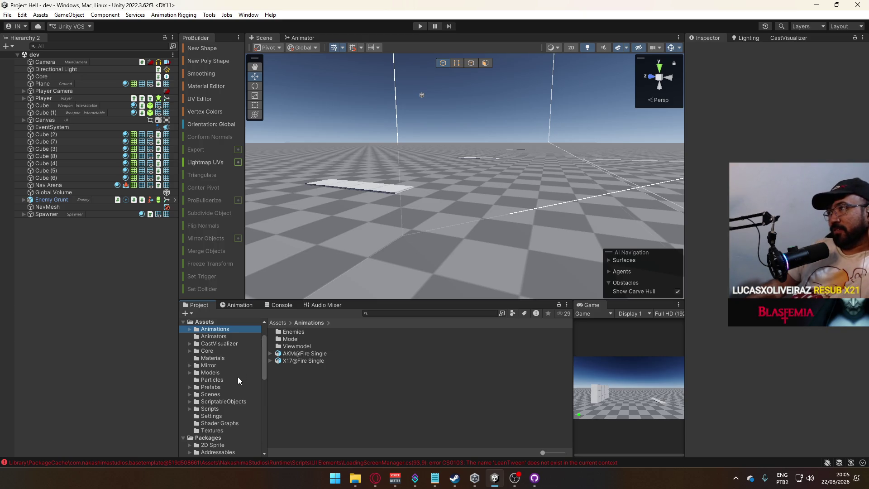
scroll(267, 364, up, 2)
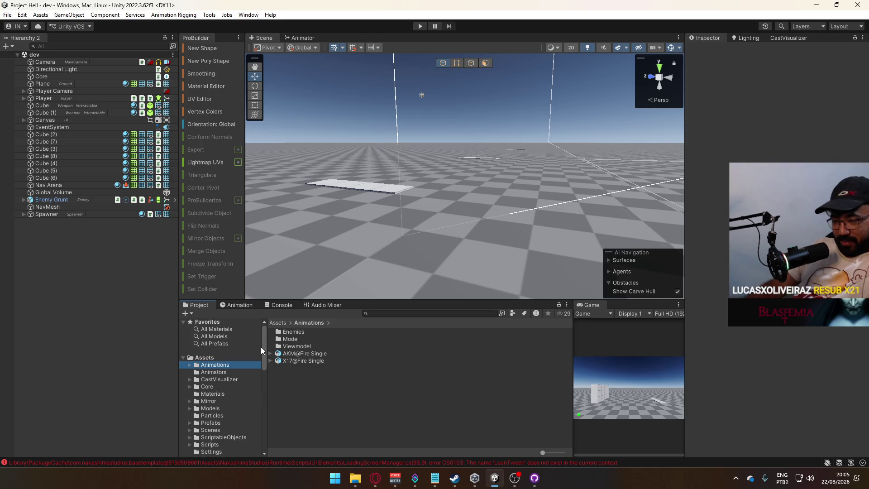
scroll(258, 362, down, 3)
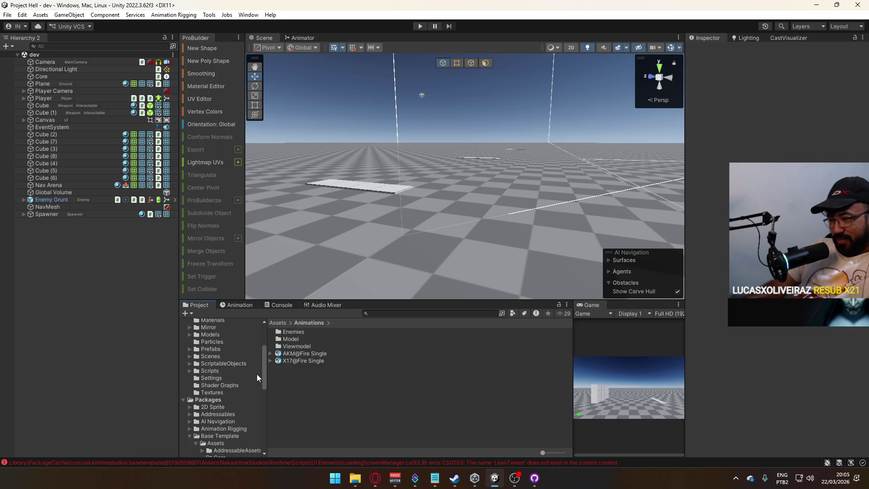
click(230, 391)
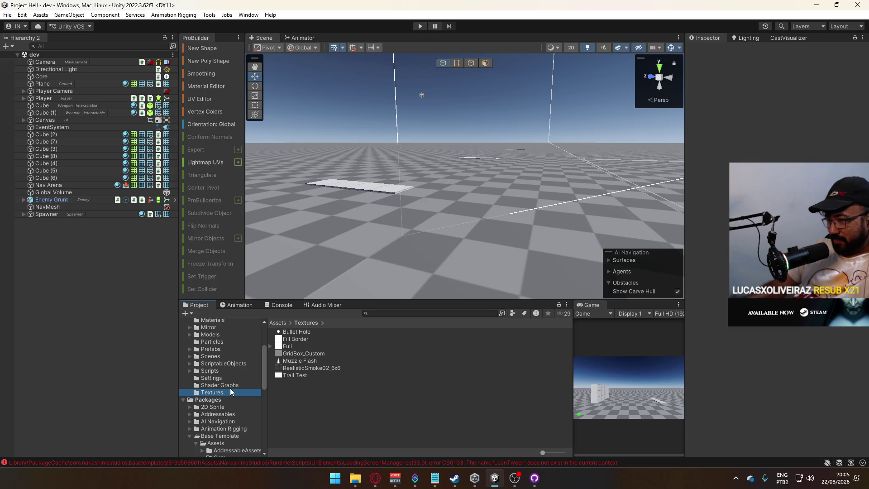
click(235, 383)
click(235, 379)
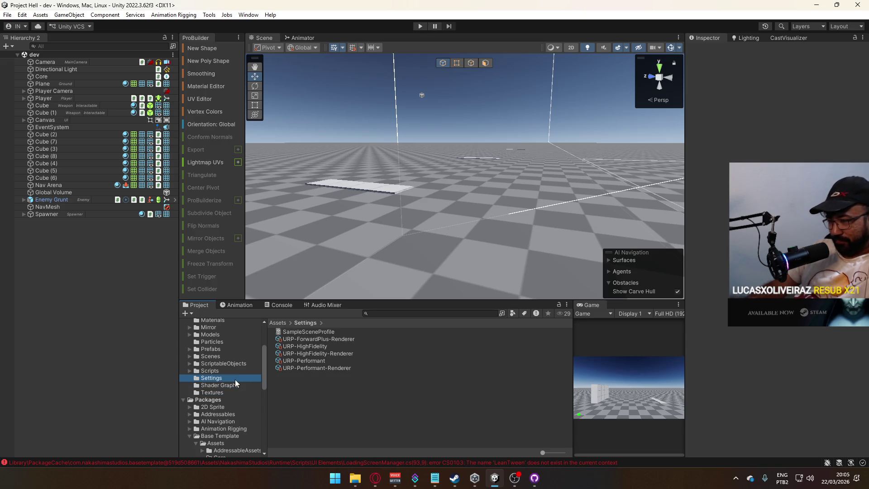
scroll(251, 399, up, 2)
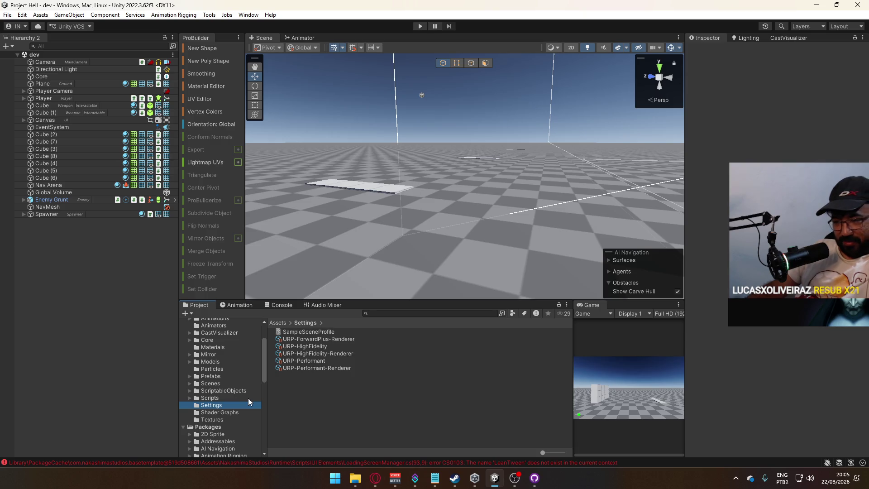
Step: View the Scripts folder, then open the imported Mirror folder
click(223, 398)
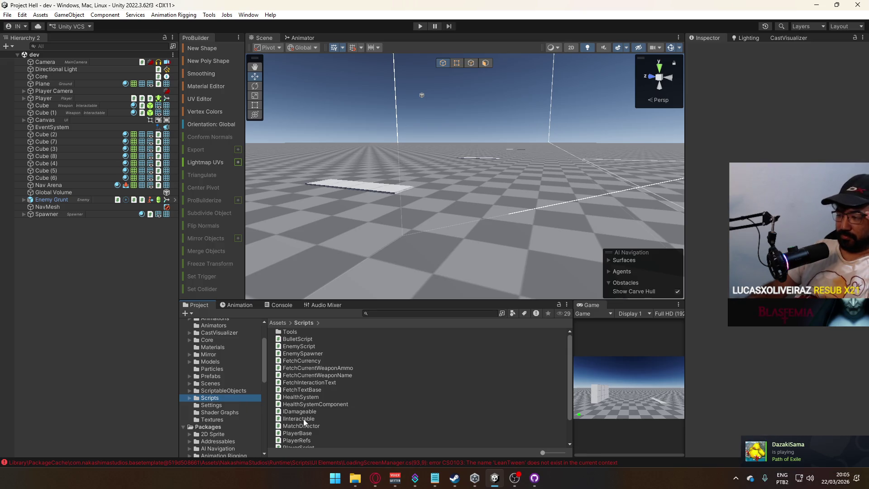
scroll(225, 393, up, 3)
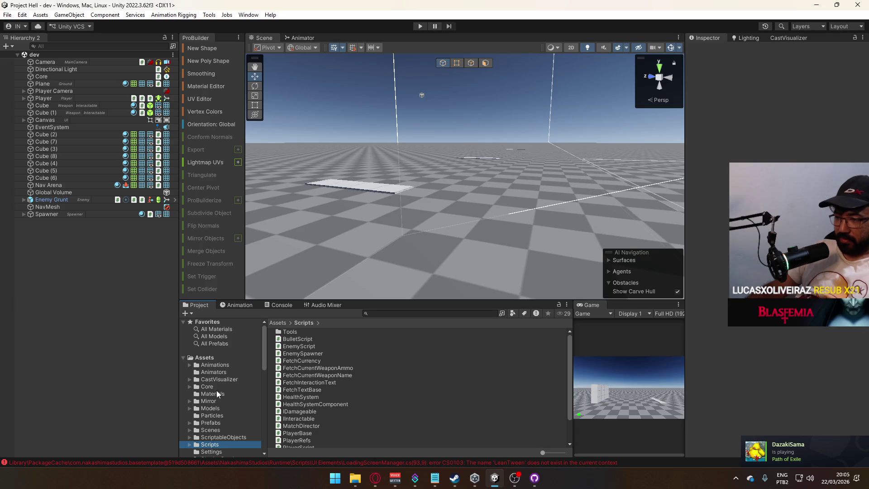
click(223, 401)
scroll(225, 410, down, 3)
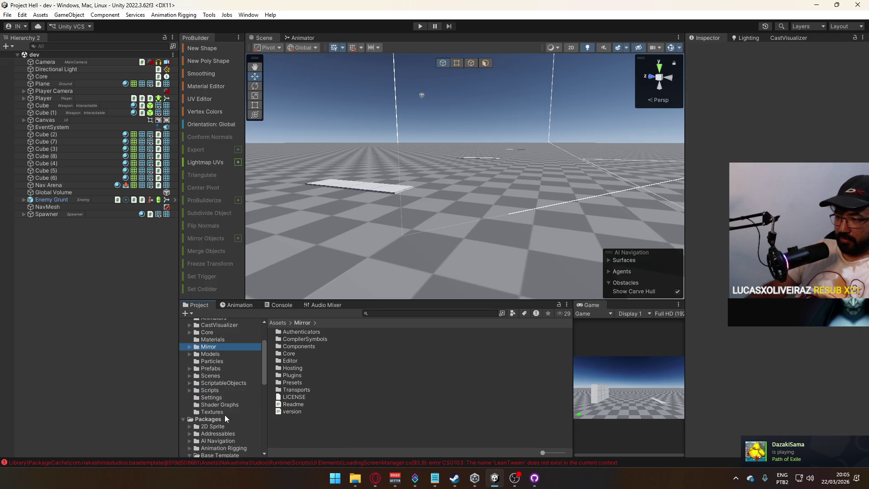
scroll(214, 400, up, 3)
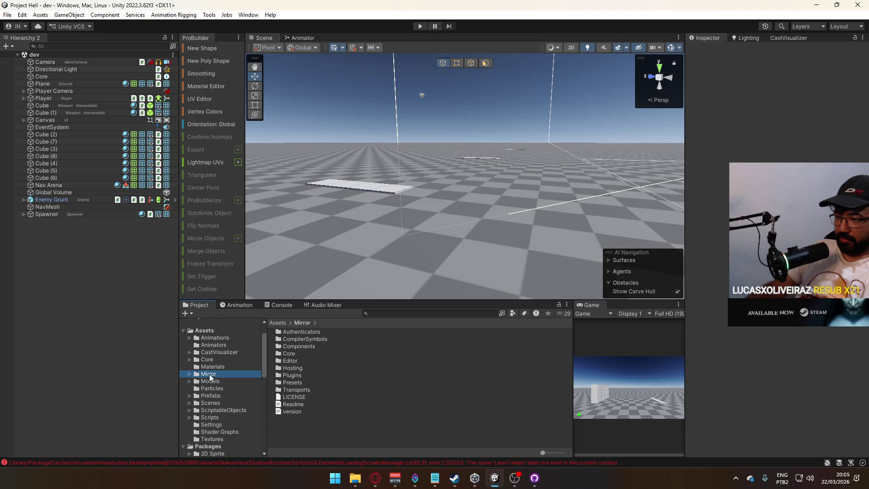
mouse_move(199, 361)
mouse_down()
mouse_move(202, 368)
mouse_move(186, 362)
mouse_move(237, 322)
mouse_move(278, 327)
mouse_move(184, 384)
mouse_up()
Step: Expand Core and External, then drag Mirror into Assets/Core/External next to LeanTween
click(190, 387)
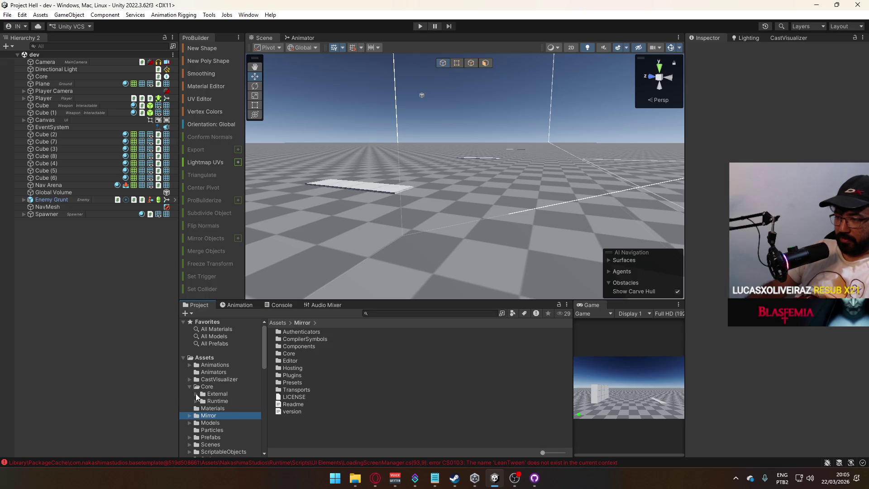
click(196, 393)
scroll(204, 395, down, 1)
drag(228, 366, 228, 366)
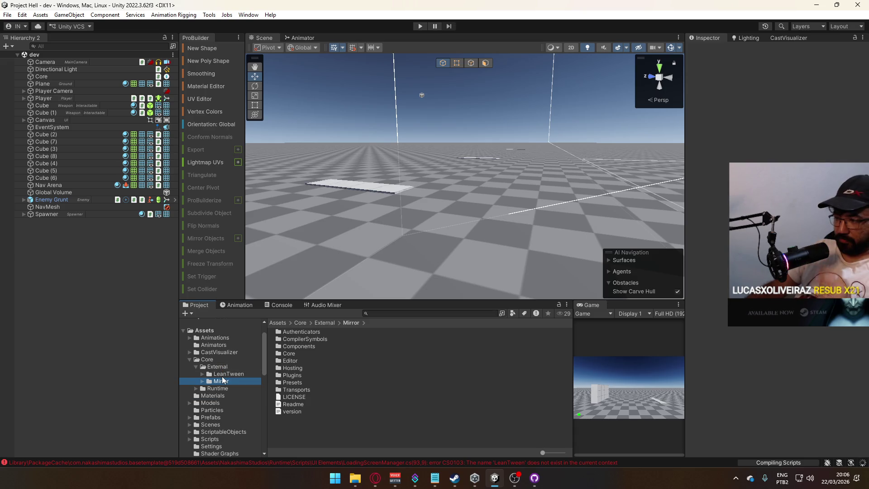
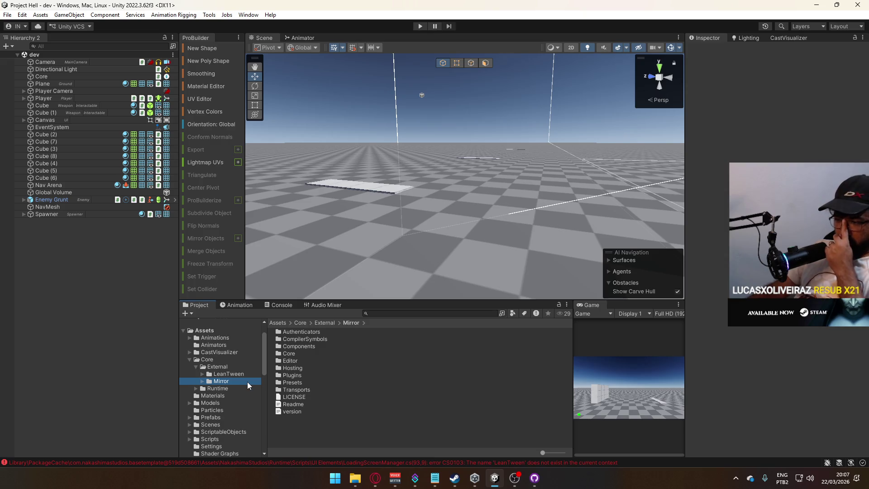
Step: Review the LeanTween compile errors in the Console, then return to the Project view
click(233, 461)
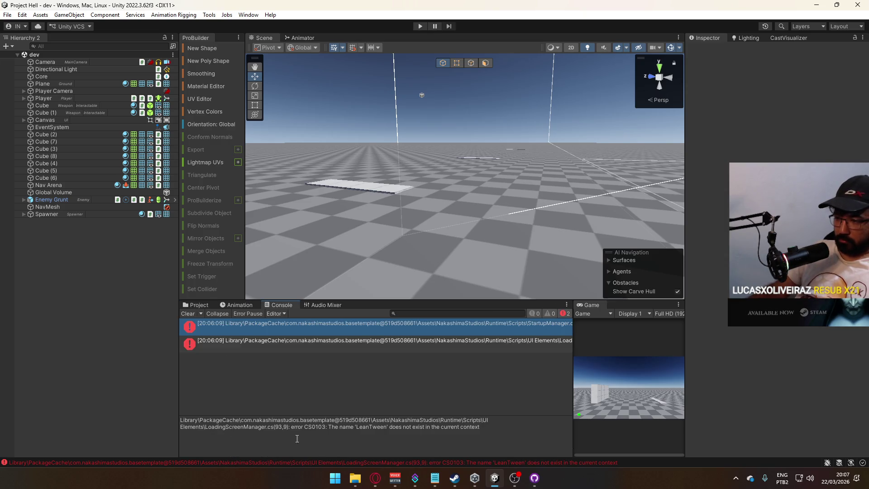
click(189, 314)
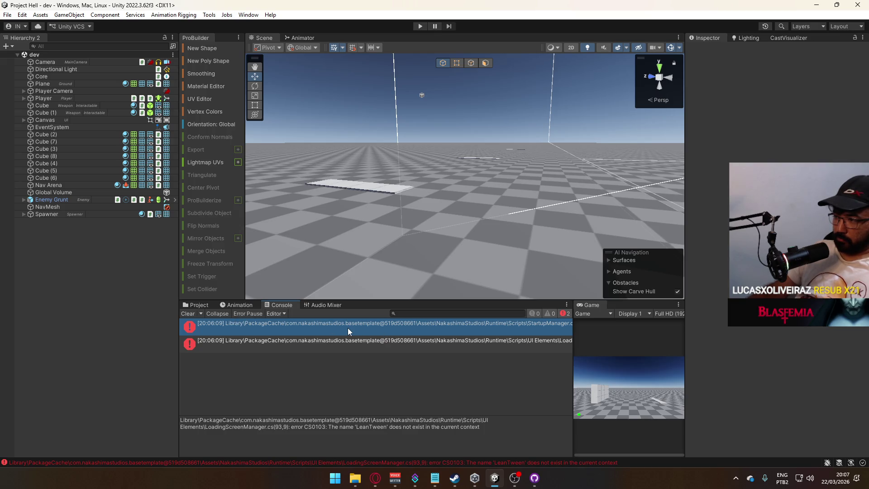
click(200, 306)
scroll(240, 372, down, 3)
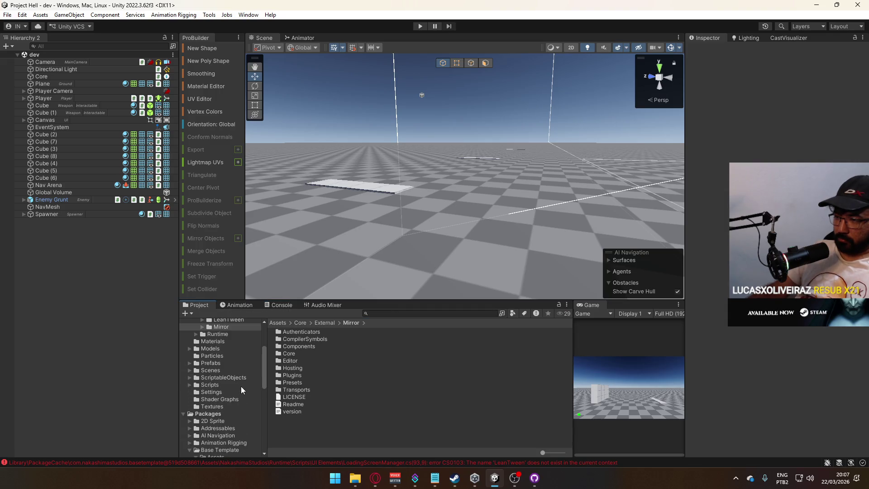
scroll(241, 387, up, 3)
Step: Go to Assets > Core > Runtime and toggle Use GUIDs on the Core.Runtime assembly definition
click(216, 361)
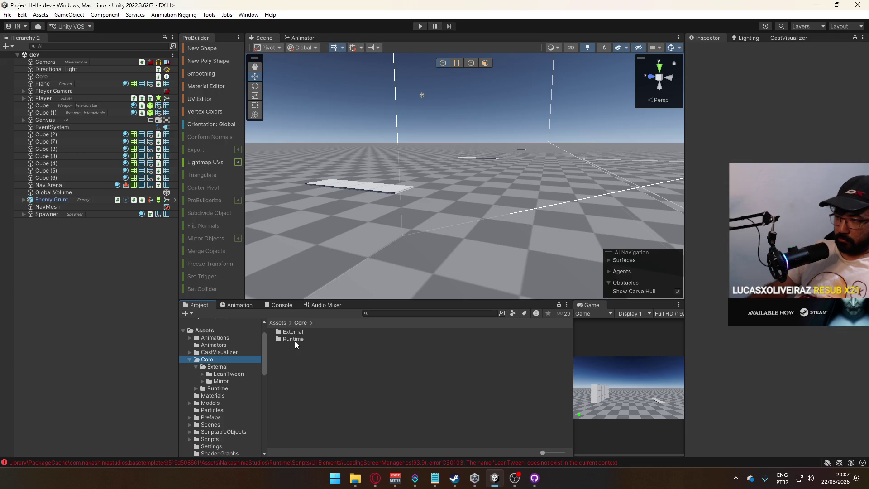
click(302, 332)
double_click(303, 332)
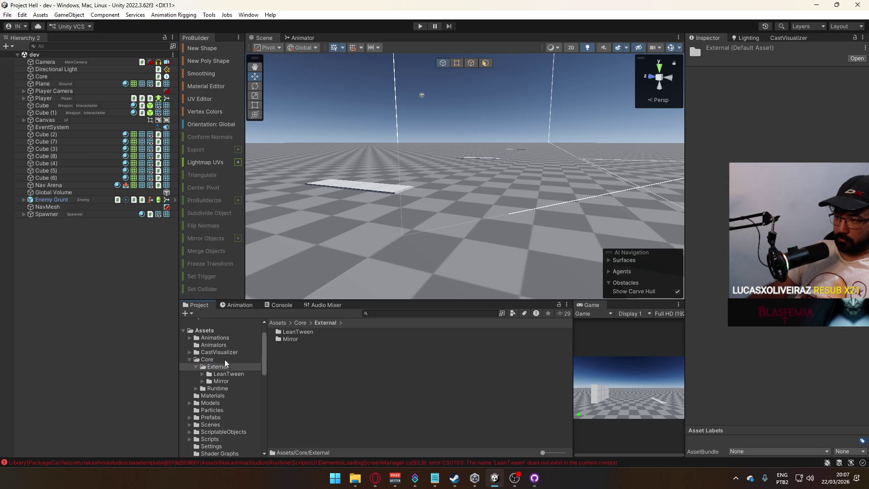
click(226, 389)
click(290, 398)
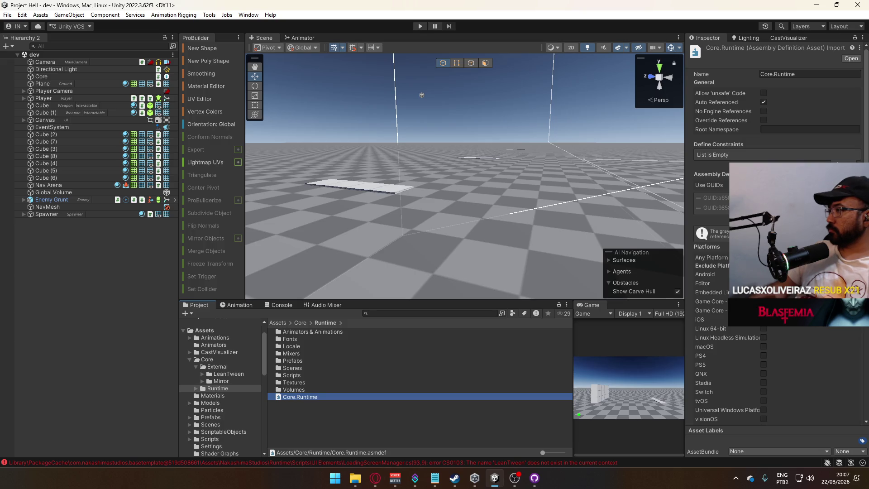
click(709, 185)
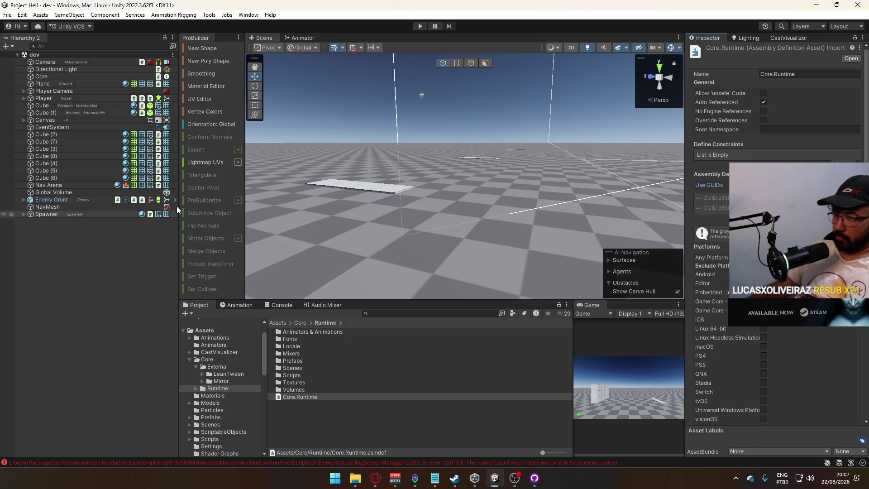
click(249, 14)
Step: Open the Package Manager and browse the Unity Registry package list
click(305, 117)
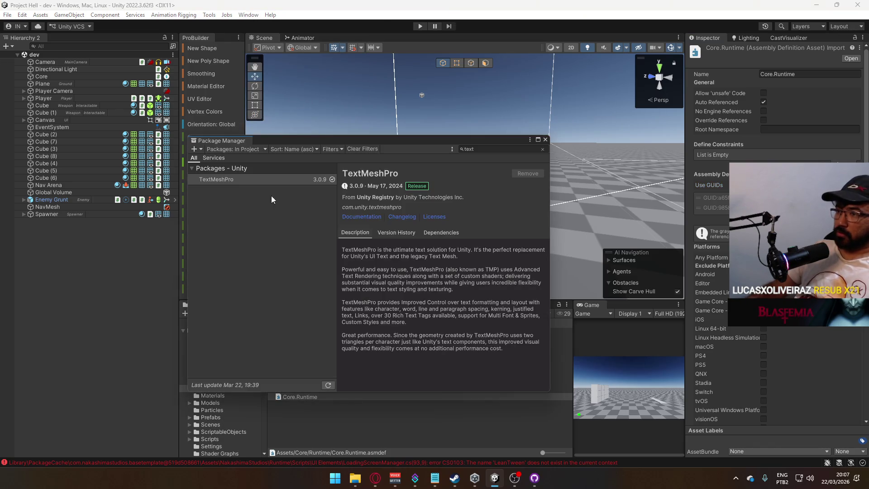
click(227, 148)
click(231, 158)
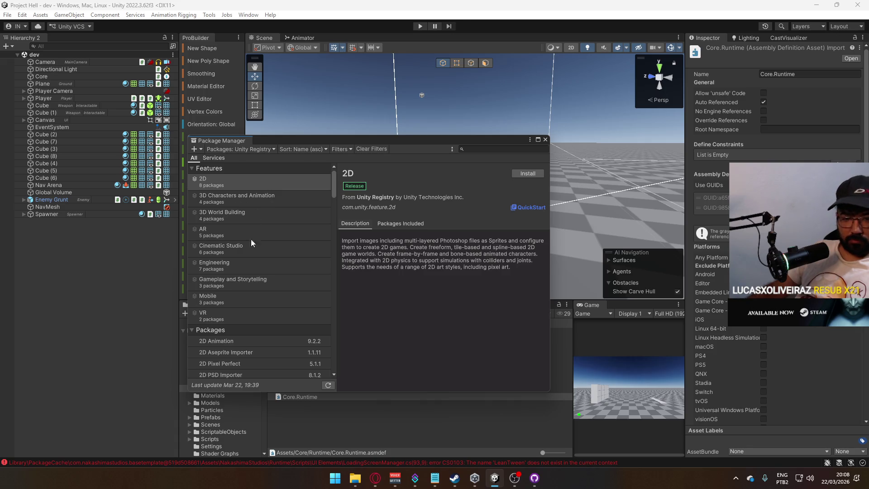
scroll(244, 299, down, 5)
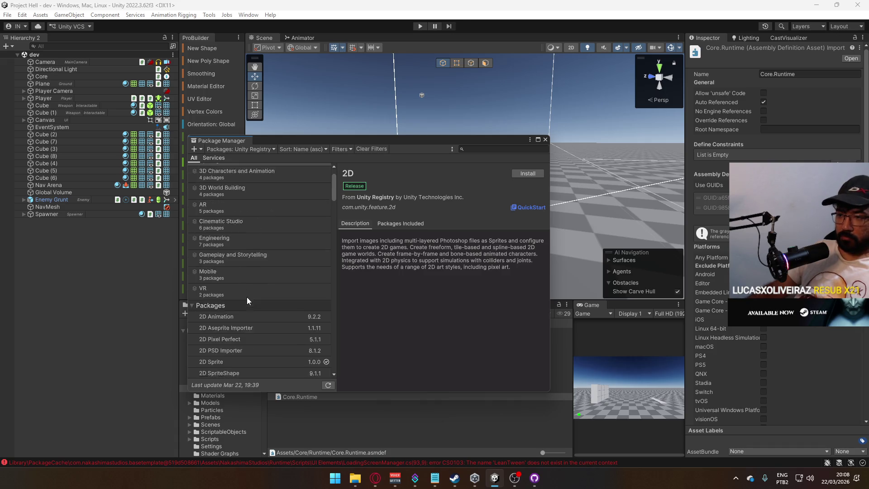
scroll(250, 300, down, 3)
scroll(260, 301, down, 9)
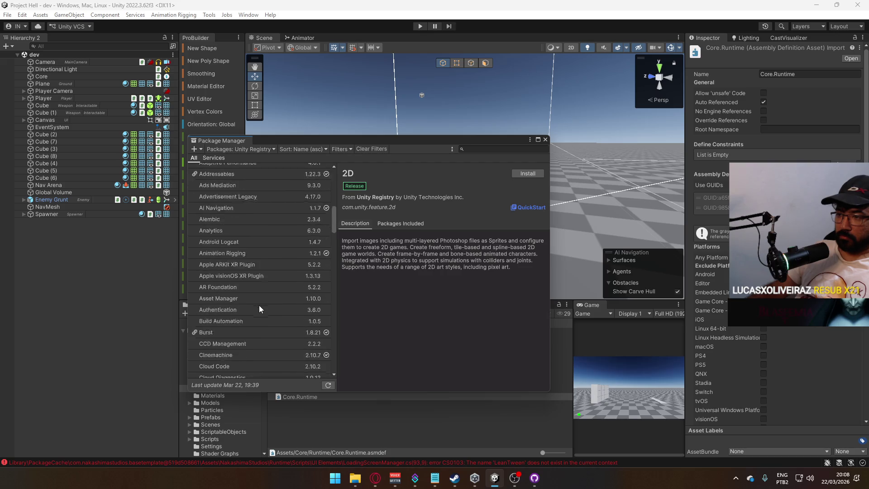
scroll(261, 302, down, 10)
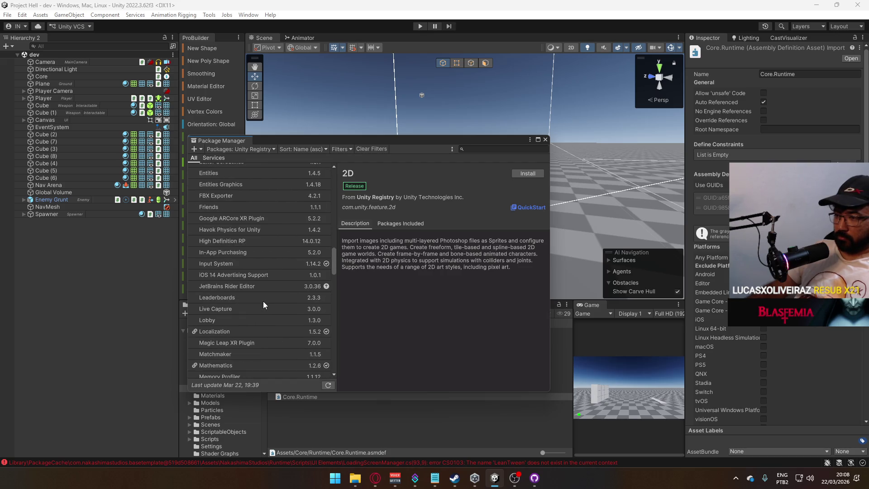
scroll(263, 302, up, 20)
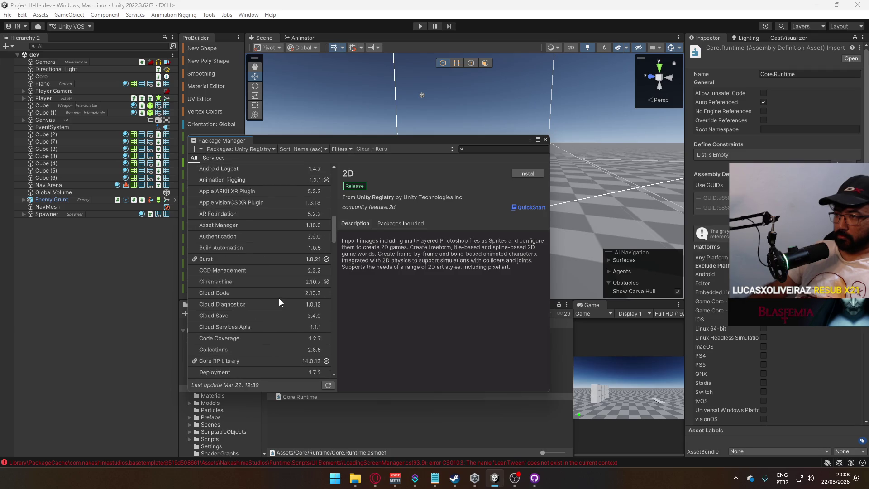
scroll(284, 300, up, 5)
Step: Filter to In Project packages and select Base Template to view its details
click(249, 148)
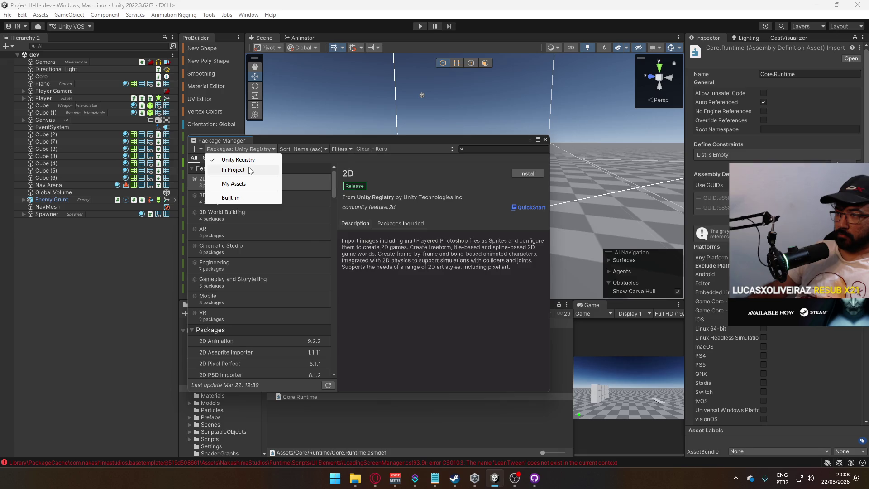
click(249, 170)
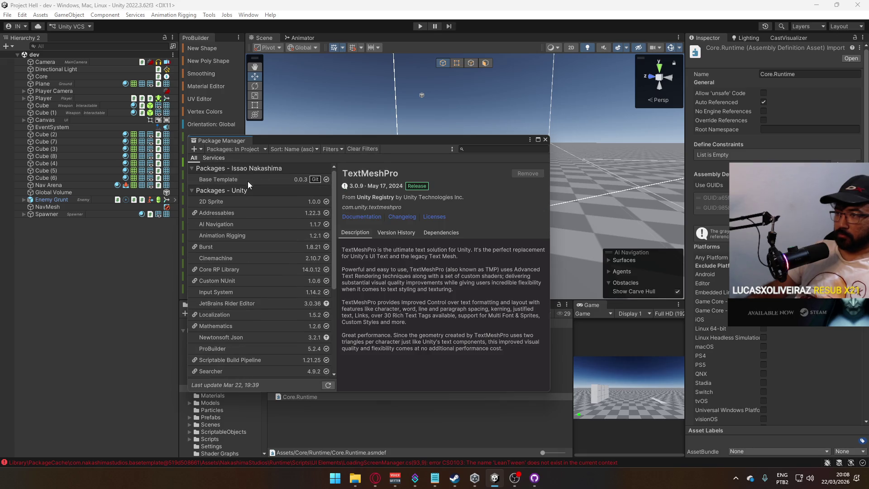
click(248, 181)
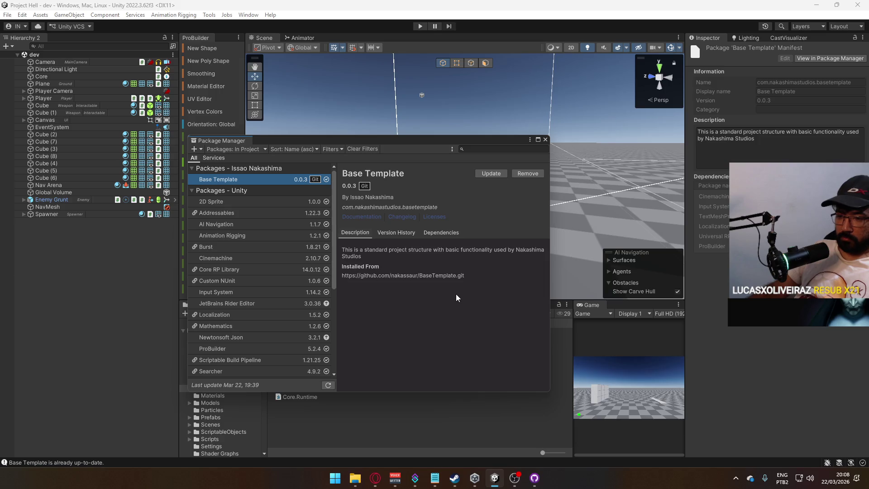
Step: Close the Package Manager and clear the up-to-date message from the Console
click(545, 141)
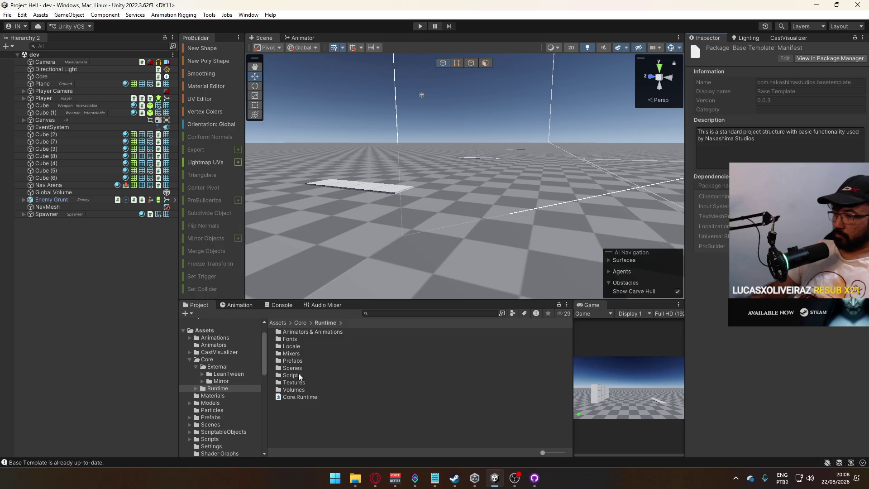
click(280, 305)
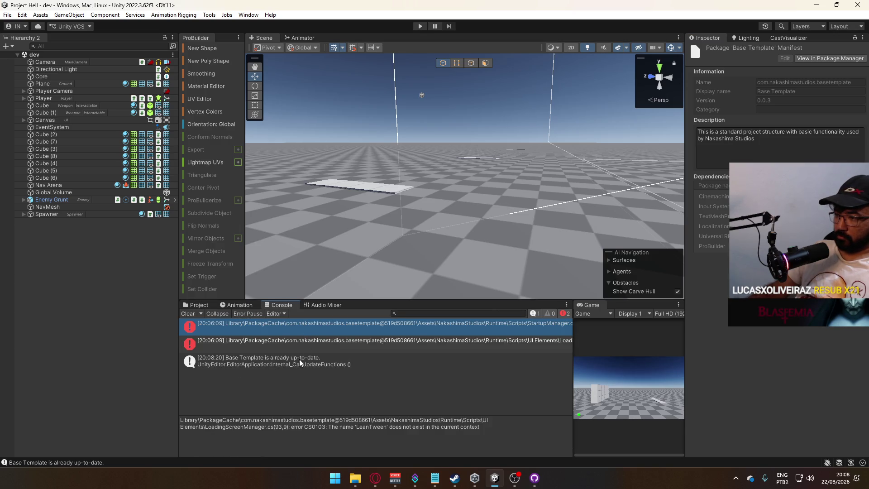
click(189, 313)
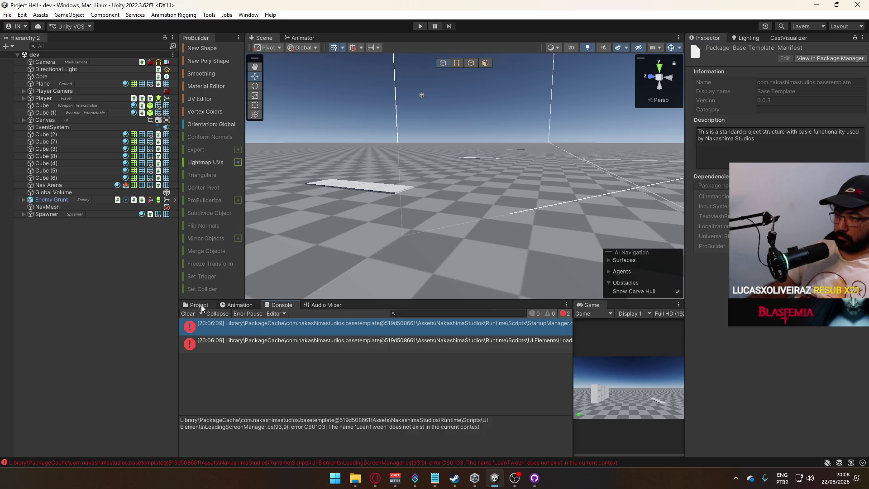
Step: Inspect the NakashimaStudios assembly definition in the Base Template package
click(202, 305)
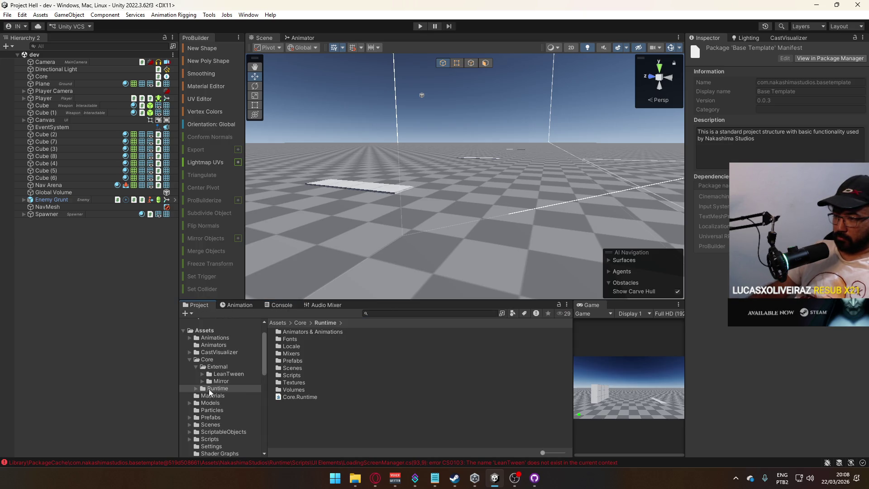
scroll(196, 390, down, 10)
click(241, 343)
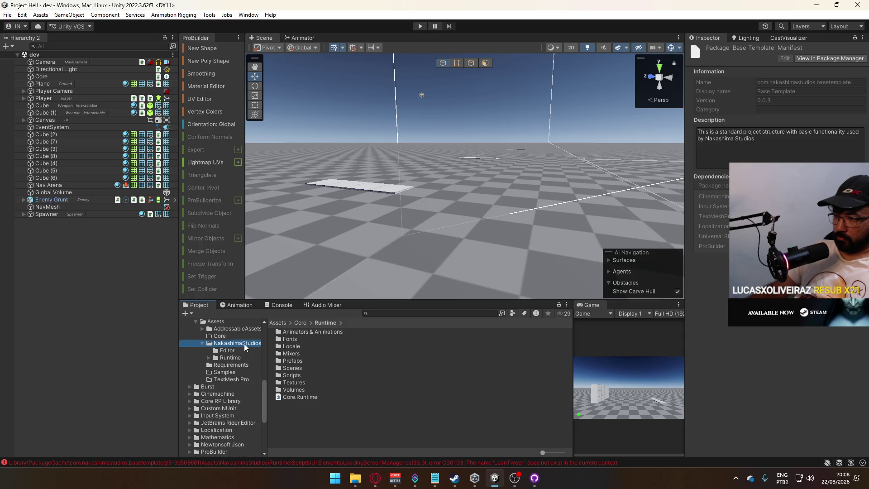
click(297, 346)
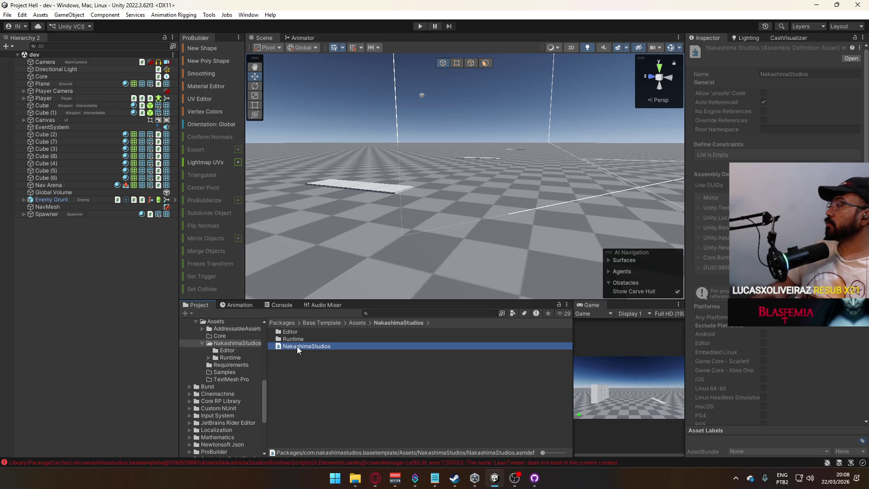
scroll(225, 359, down, 10)
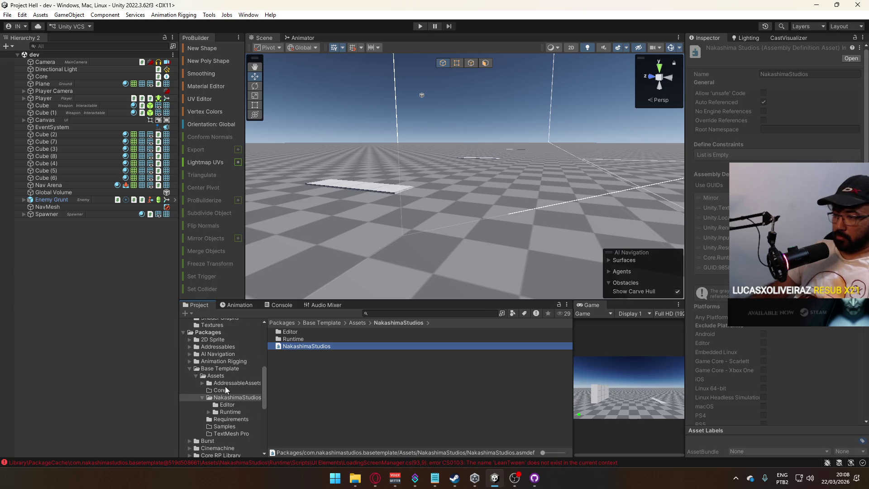
scroll(218, 369, up, 4)
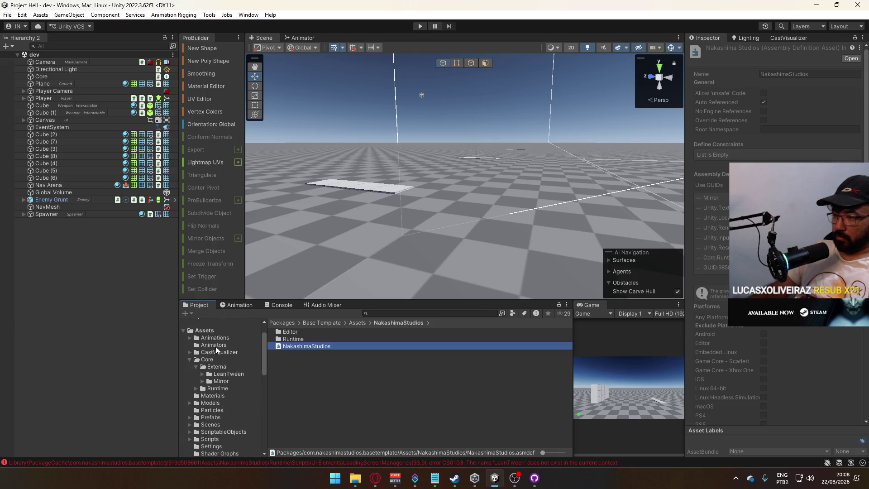
Step: Return to the Assets > Core folder, stepping into and back out of External
click(208, 360)
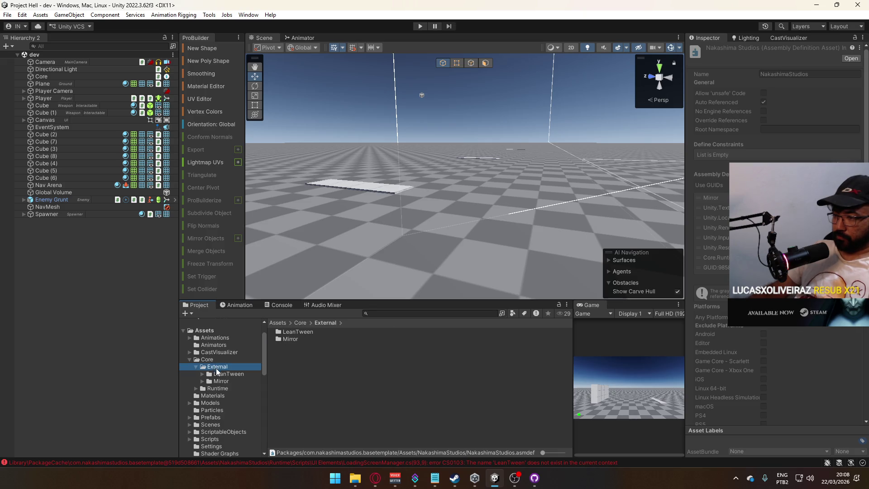
click(297, 333)
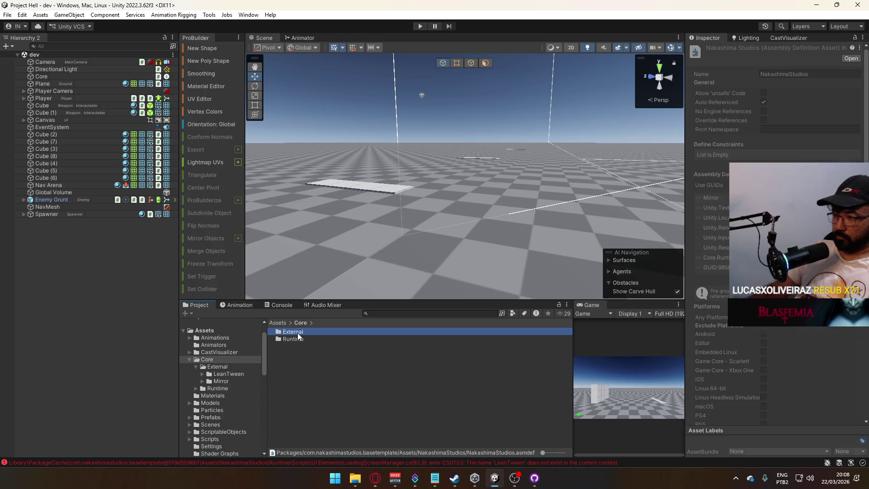
double_click(298, 333)
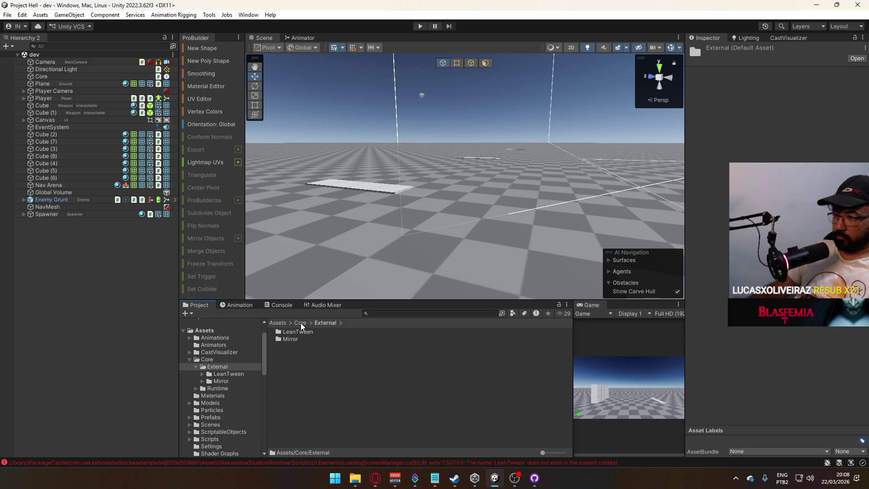
click(301, 323)
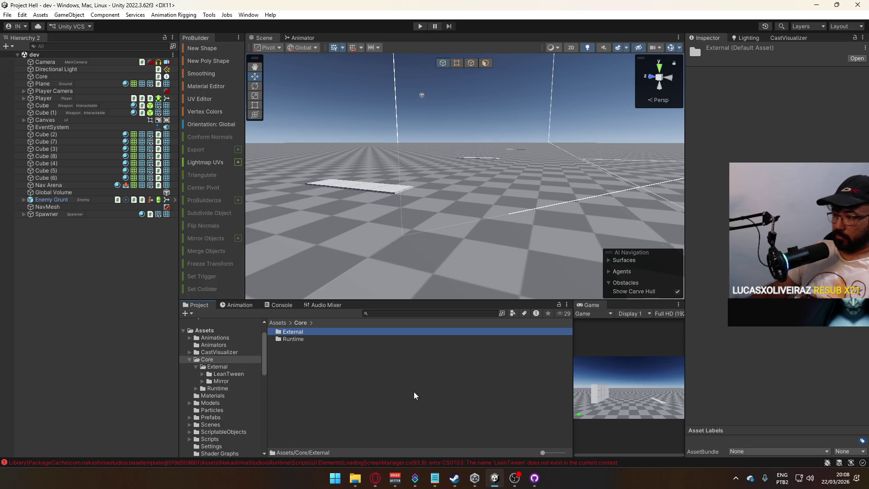
click(475, 480)
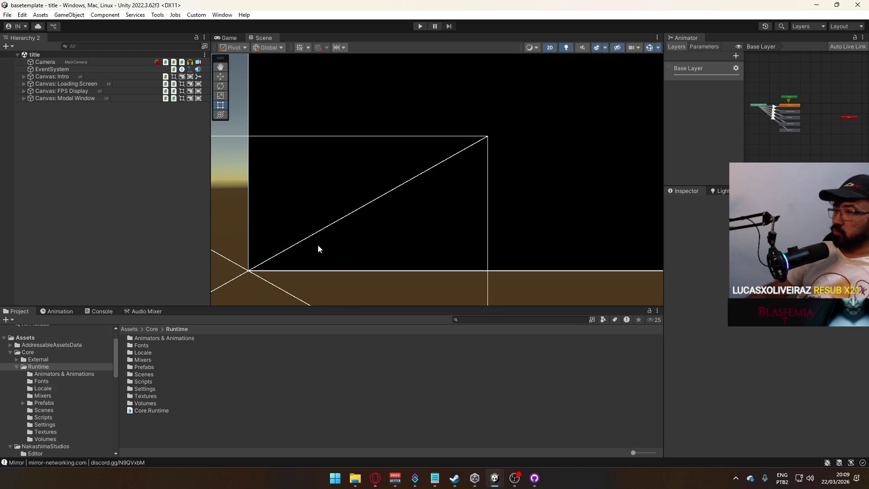
Step: Open the ScriptableObjects folder and inspect the CoreSO asset
scroll(92, 397, down, 3)
click(81, 401)
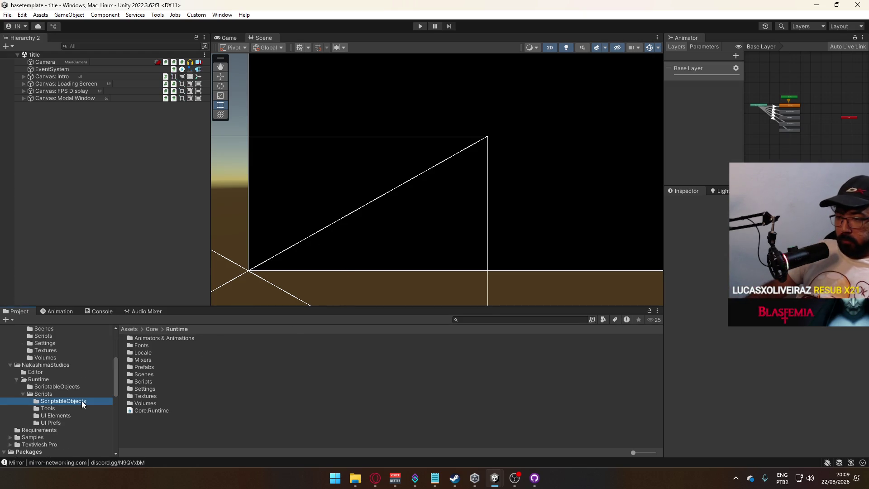
click(62, 387)
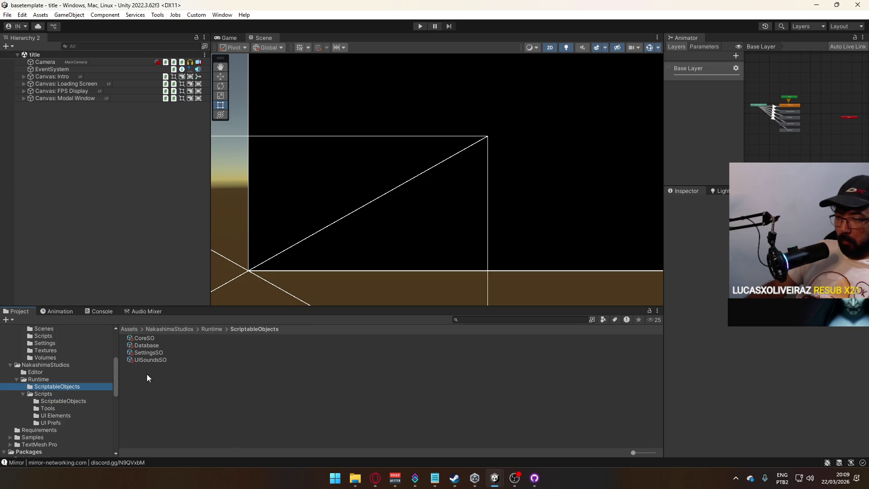
click(178, 346)
click(177, 339)
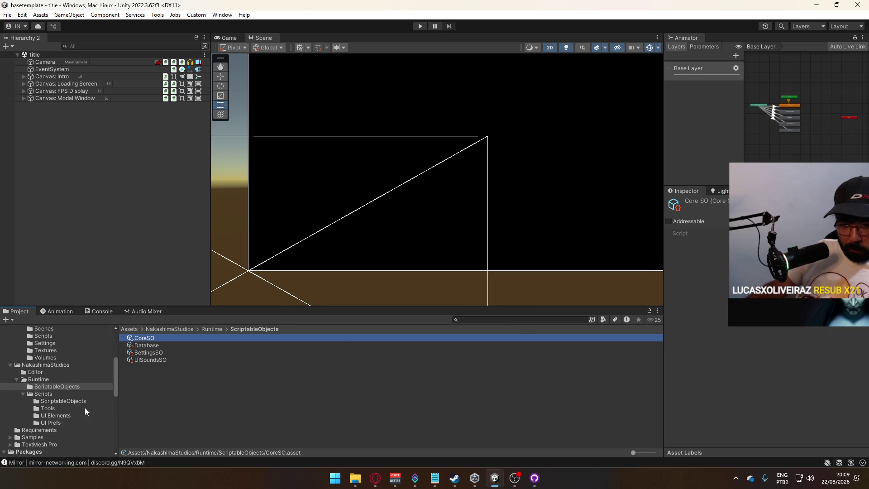
Step: Check the Console, then inspect the NakashimaStudios assembly definition under Runtime
click(96, 312)
click(15, 312)
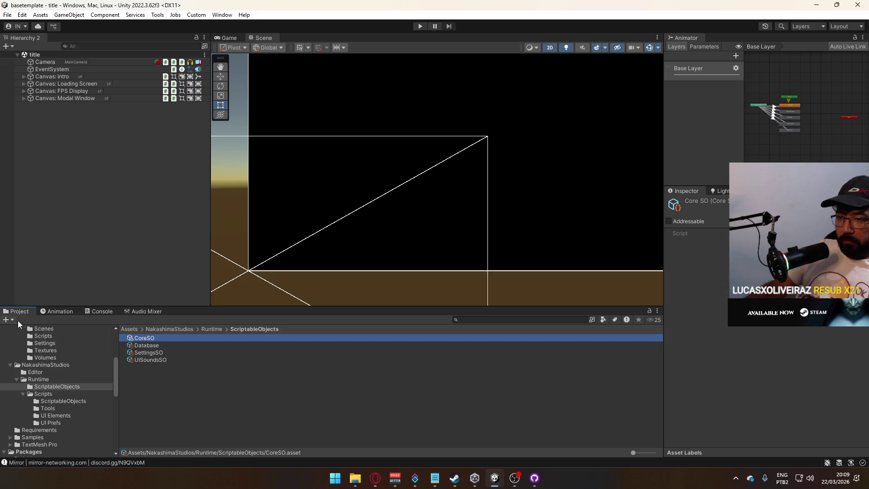
click(39, 379)
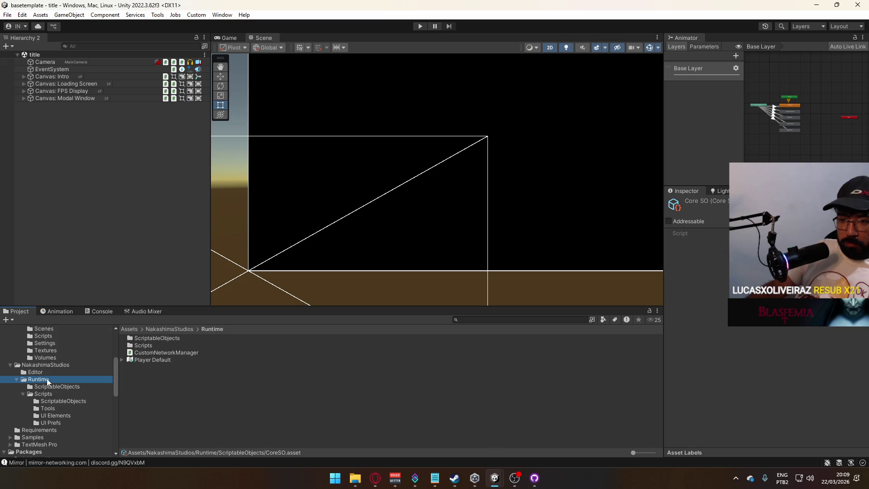
click(47, 365)
click(151, 353)
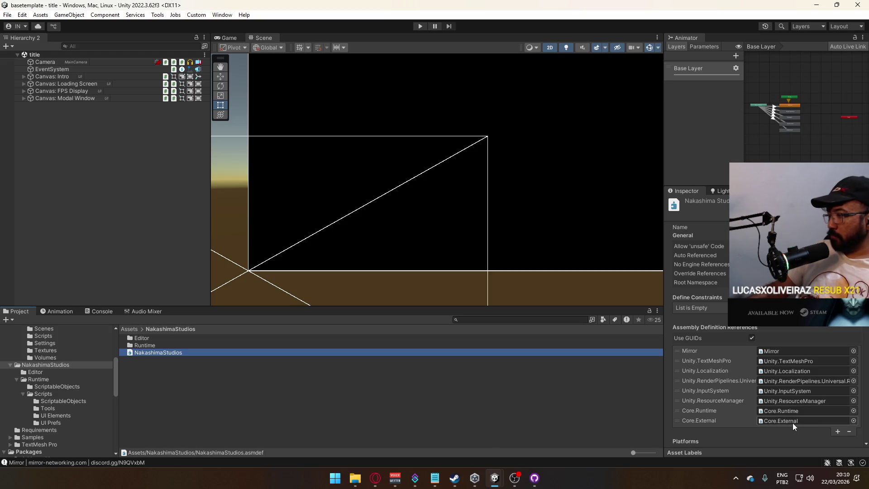
Step: Expand Core > External to show Hierarchy 2, LeanTween and Mirror, then select Assets
scroll(63, 405, up, 5)
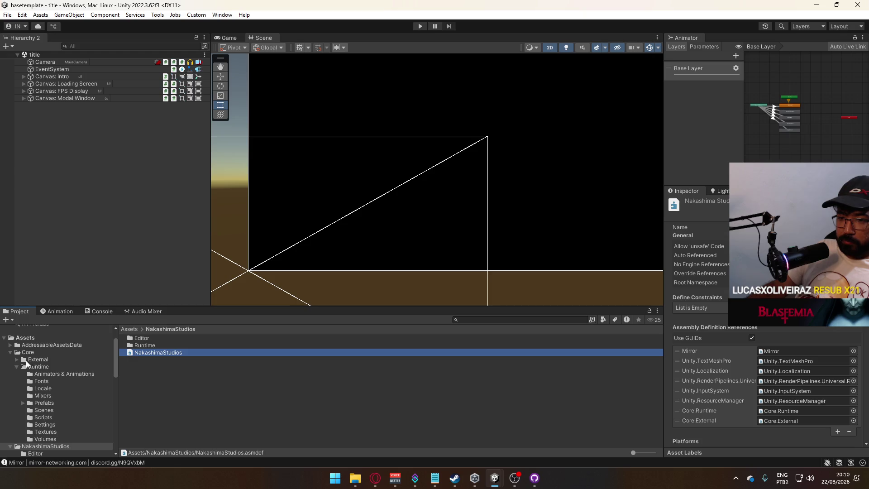
click(16, 361)
click(26, 361)
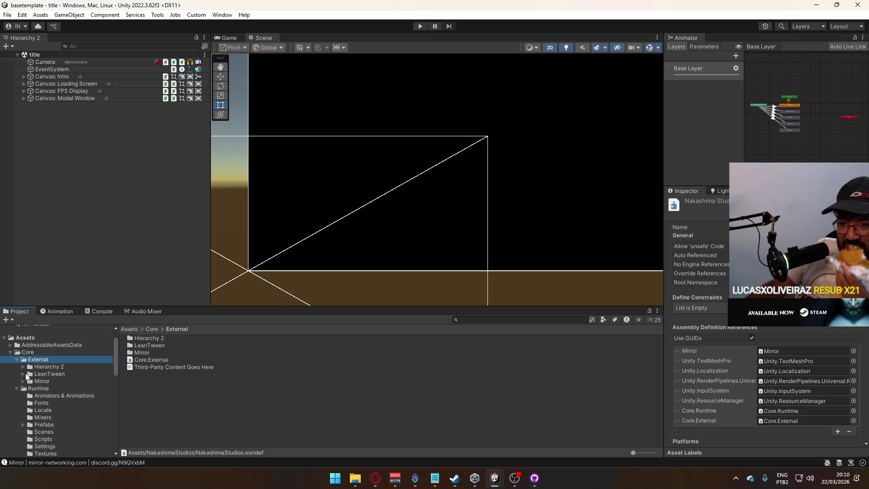
scroll(16, 366, up, 2)
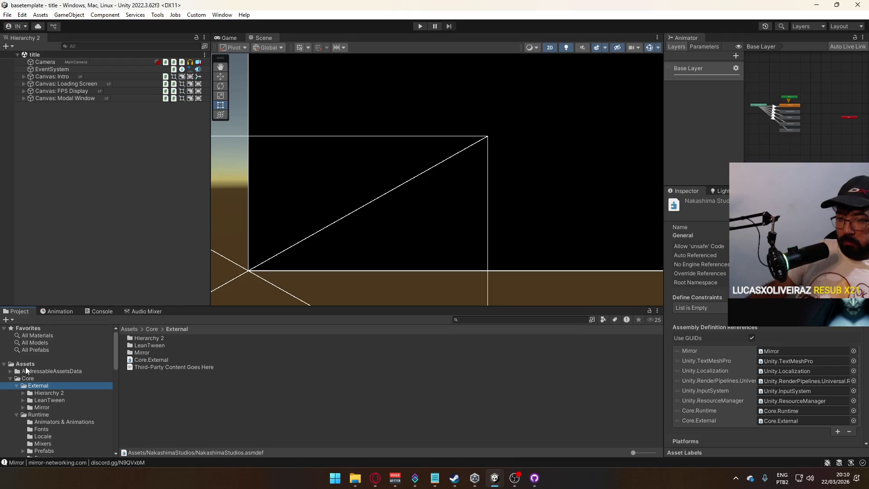
click(16, 366)
right_click(29, 366)
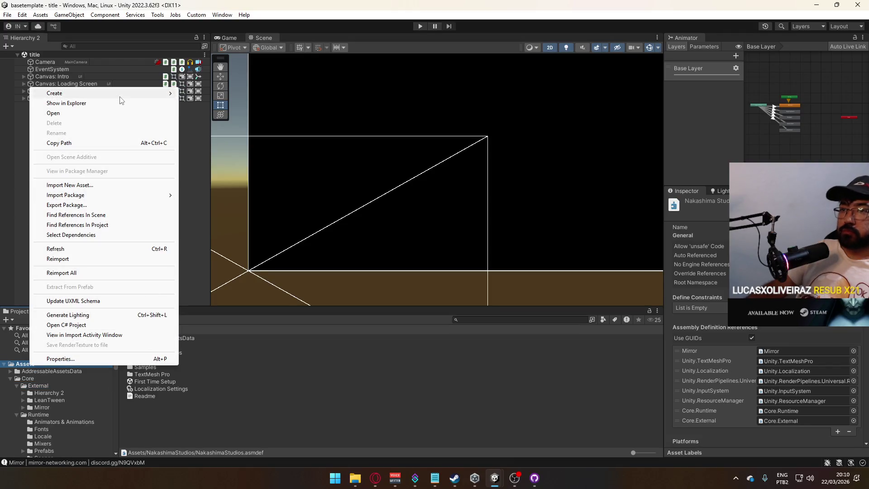
Step: Start a package export of the Core folder with all of Core included
mouse_move(120, 96)
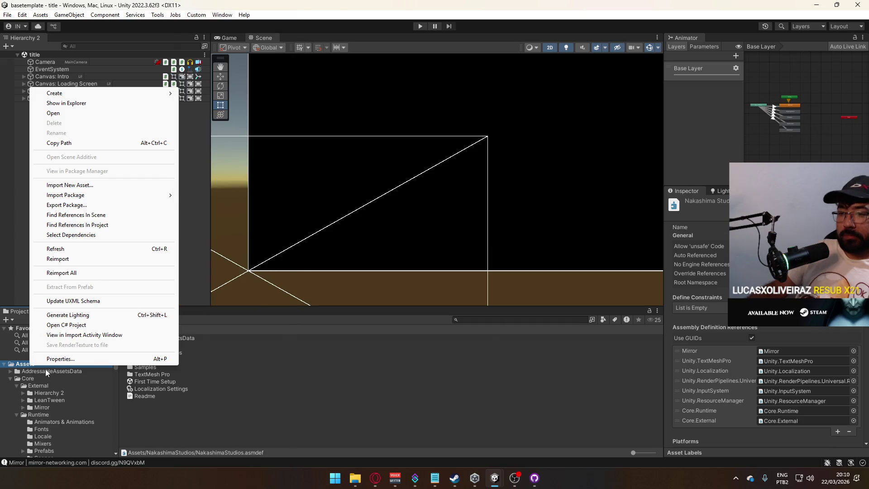
click(33, 380)
right_click(33, 380)
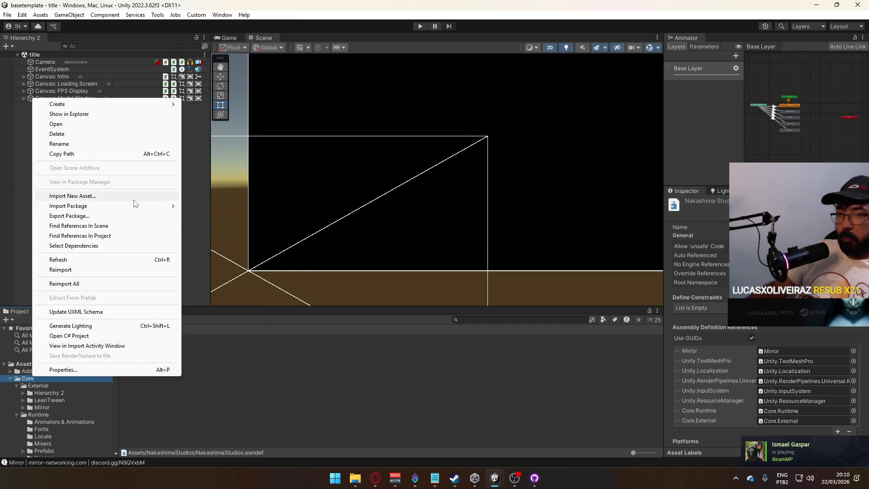
click(111, 216)
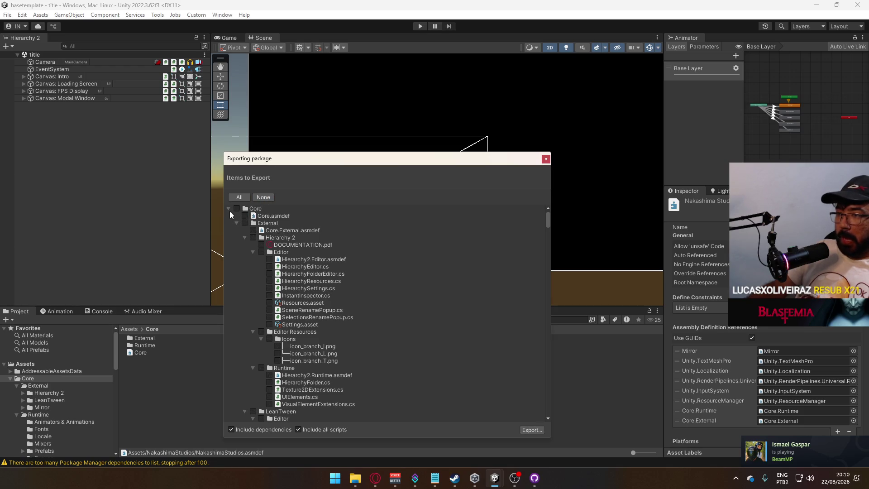
click(229, 208)
click(228, 216)
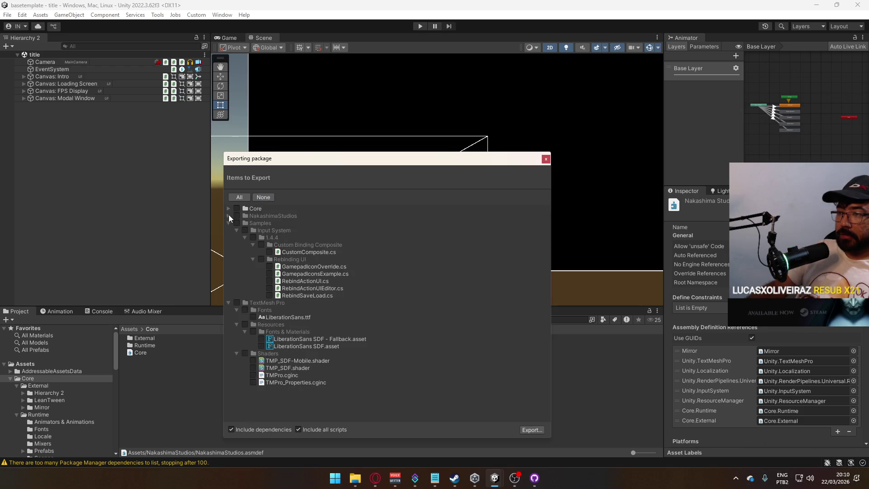
click(229, 222)
click(229, 230)
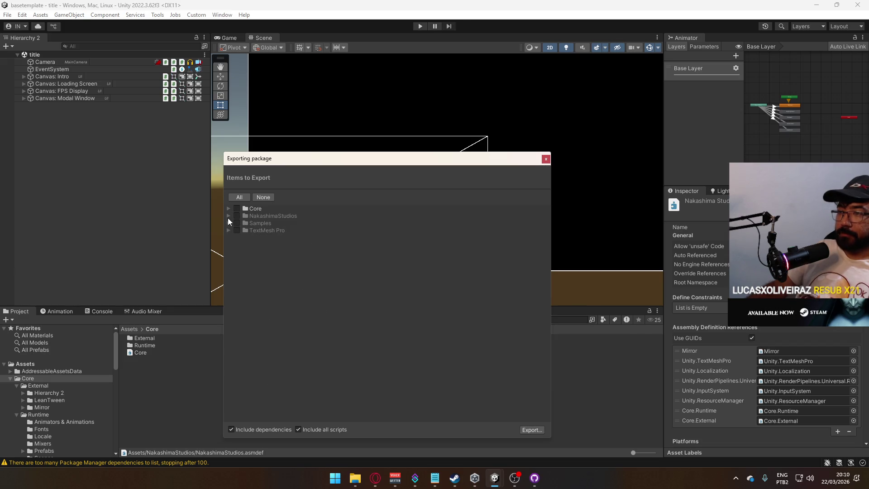
click(228, 209)
click(236, 209)
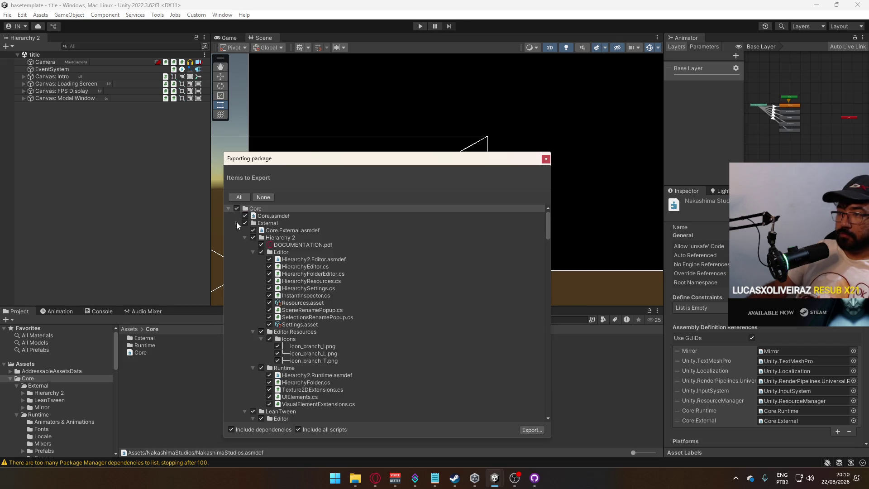
click(237, 223)
click(237, 229)
click(236, 230)
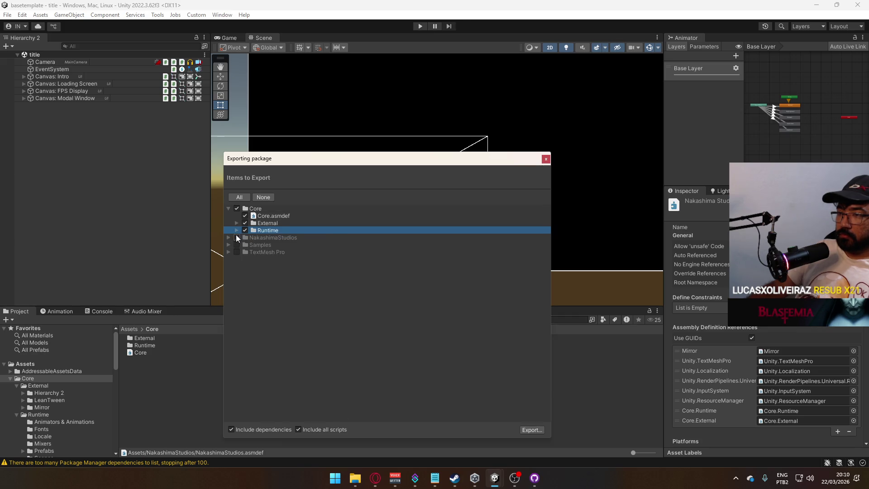
Step: Exclude Mirror, LeanTween and Hierarchy 2 under External, then proceed to export
click(236, 223)
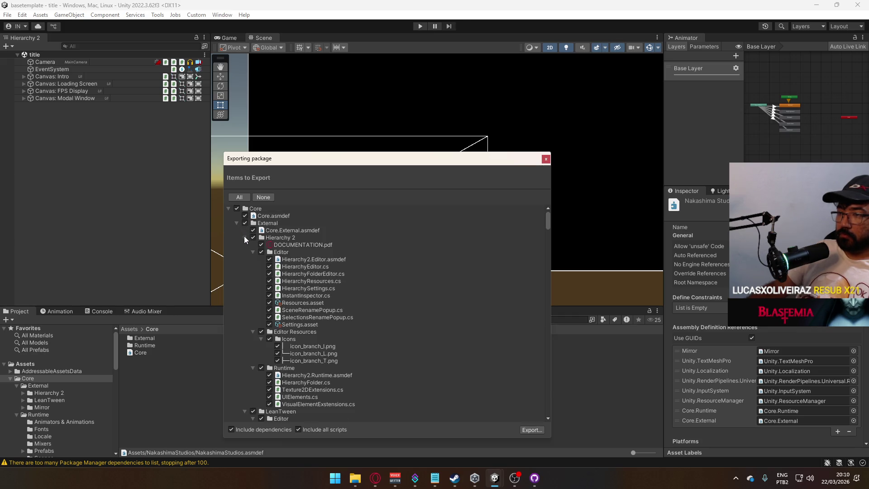
click(244, 237)
click(245, 245)
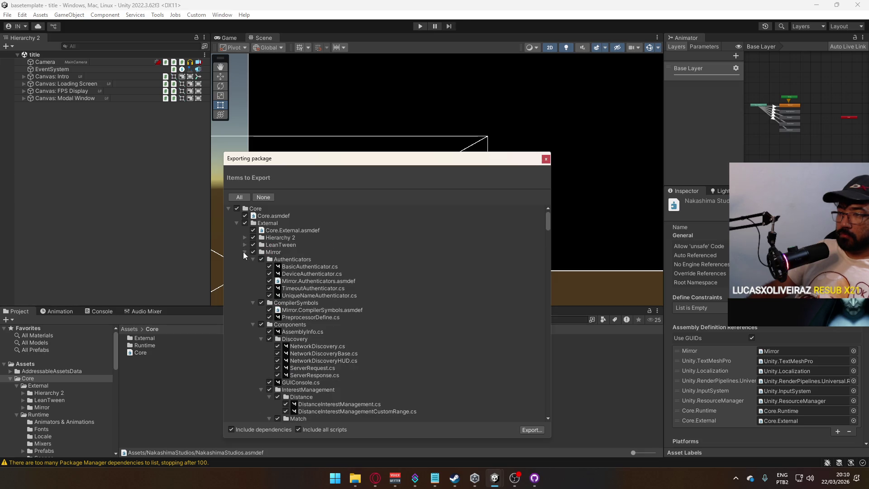
click(243, 252)
click(253, 252)
click(253, 244)
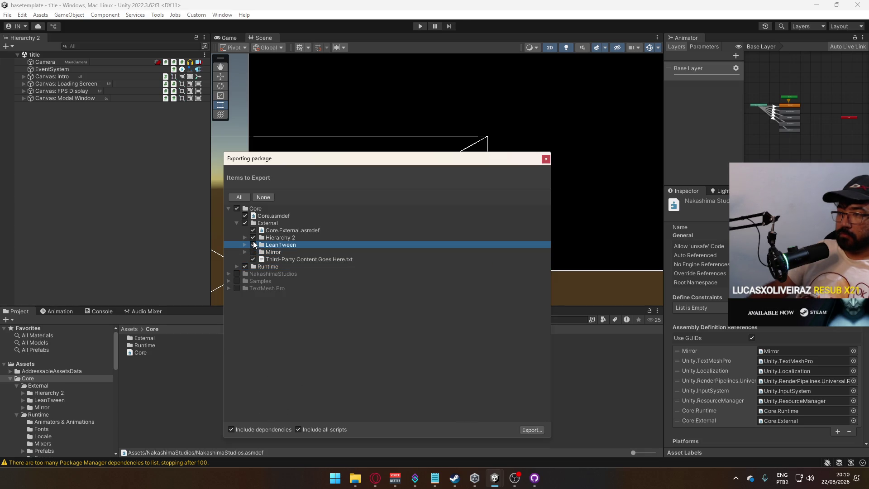
click(253, 238)
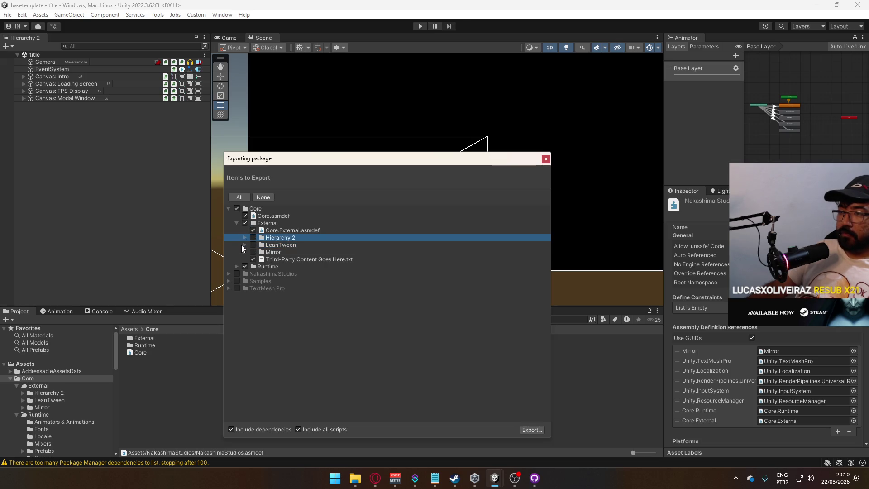
click(236, 266)
click(237, 266)
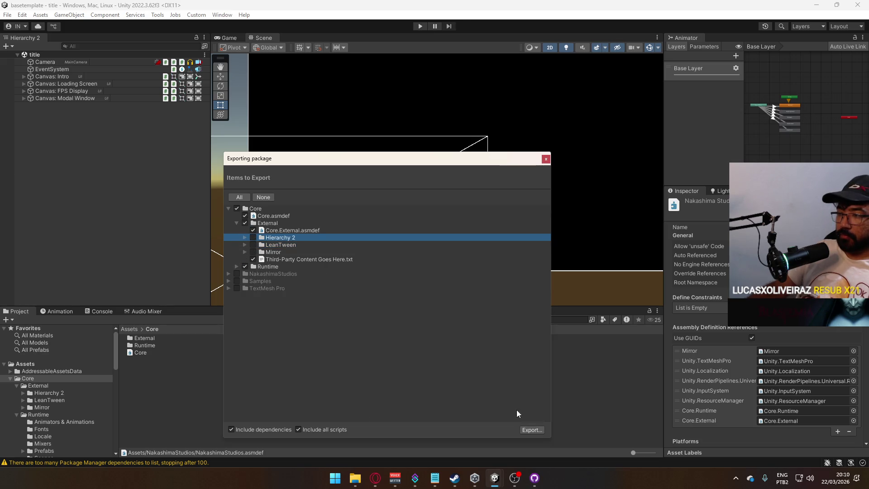
click(536, 430)
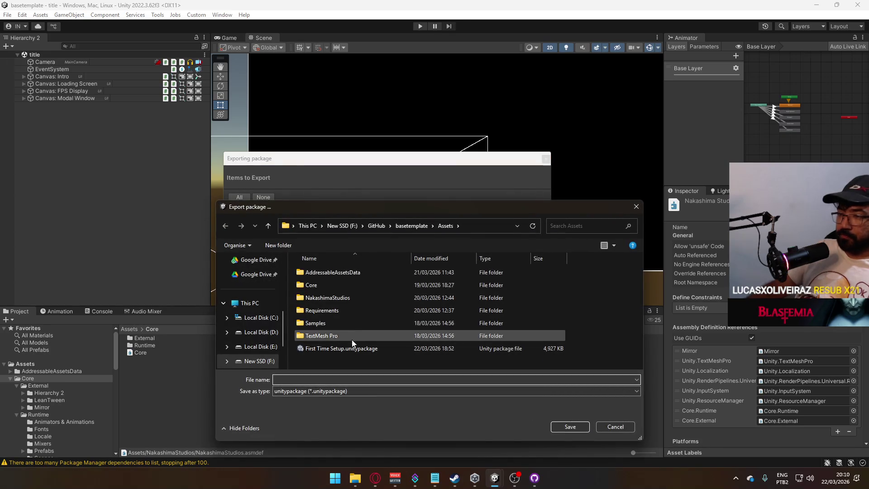
Step: Save the export over First Time Setup.unitypackage in Assets, confirming the replacement
double_click(348, 352)
click(446, 248)
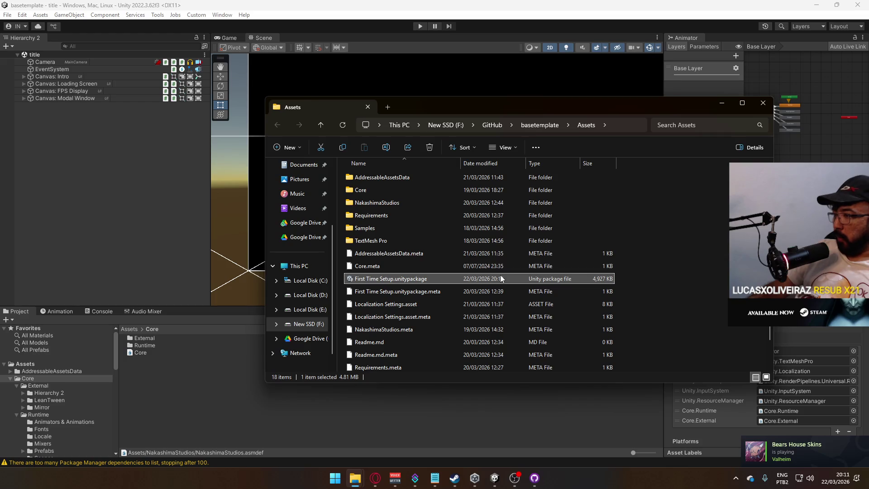
Step: Commit the updated First Time Setup.unitypackage to main in GitHub Desktop and push to origin
click(535, 478)
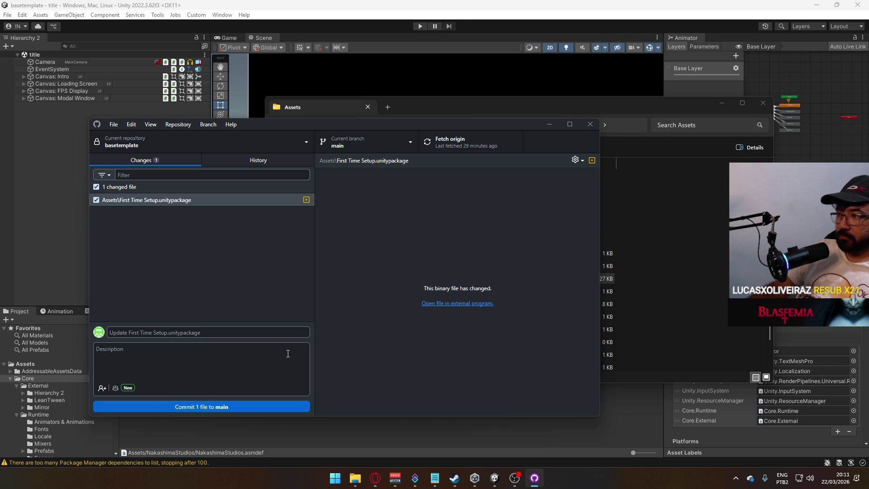
click(238, 403)
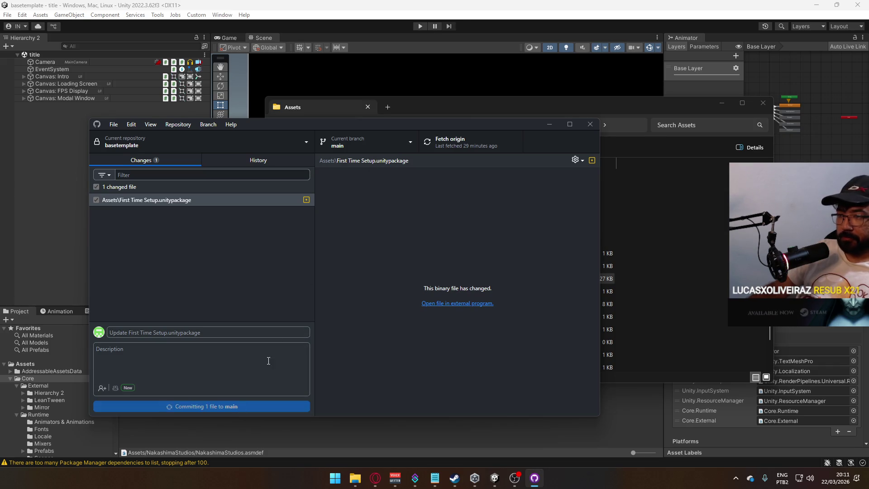
click(496, 148)
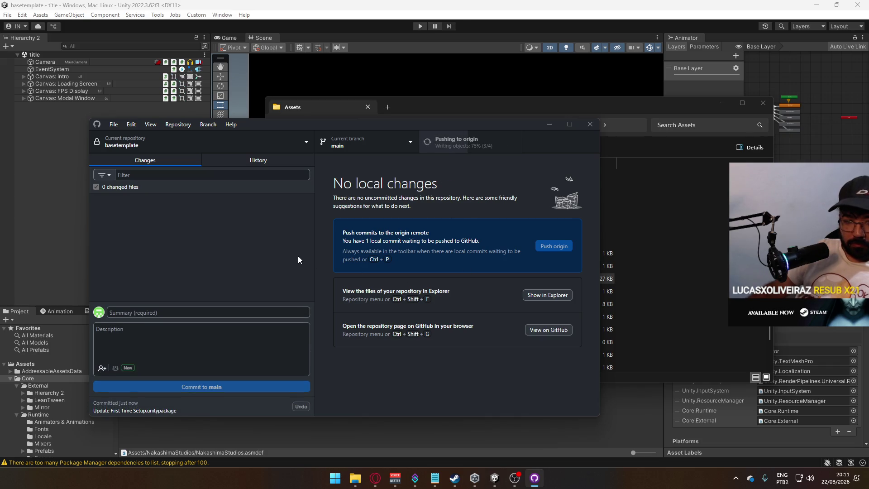
click(225, 15)
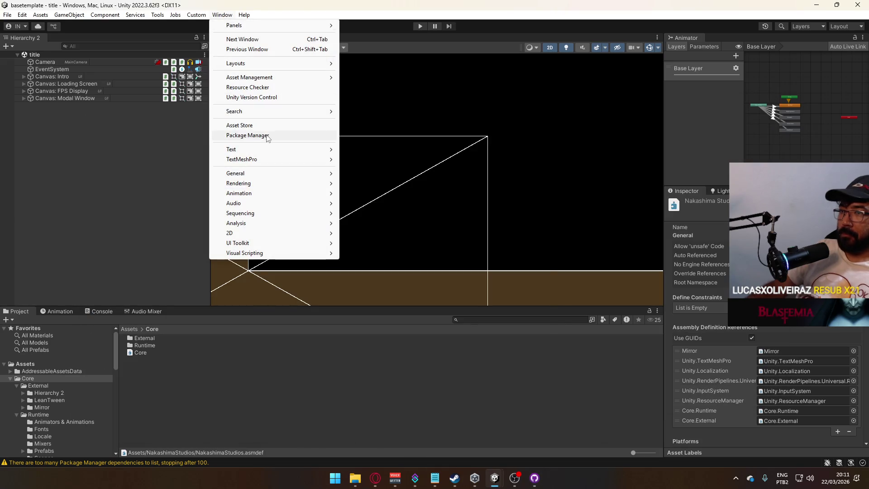
Step: Switch to the Project Hell editor and update Base Template from the Package Manager
click(256, 136)
click(238, 151)
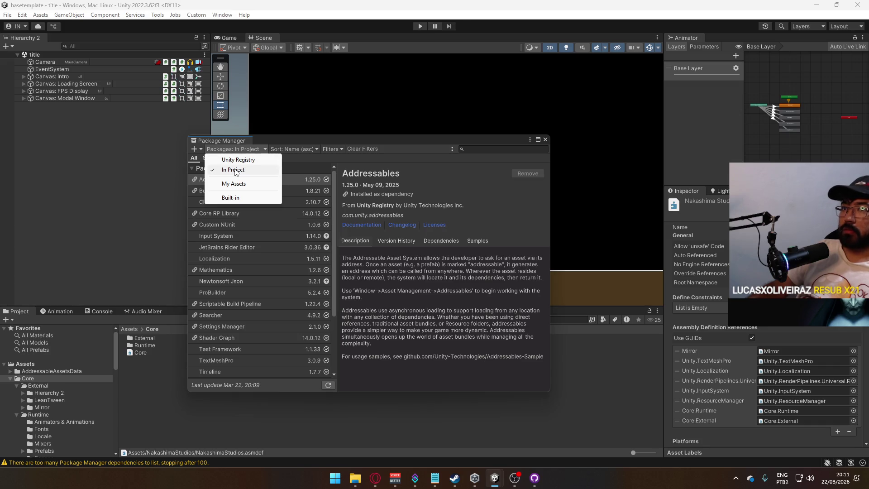
mouse_move(495, 476)
click(446, 435)
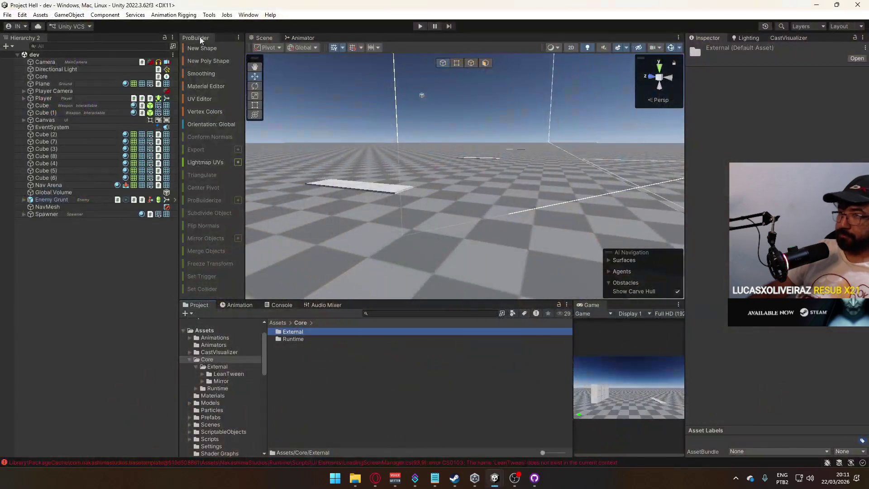
click(248, 15)
click(271, 116)
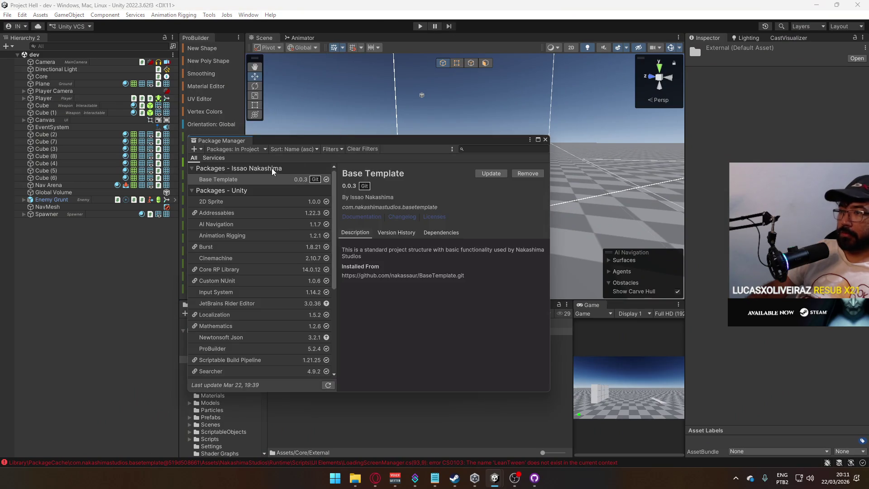
click(491, 175)
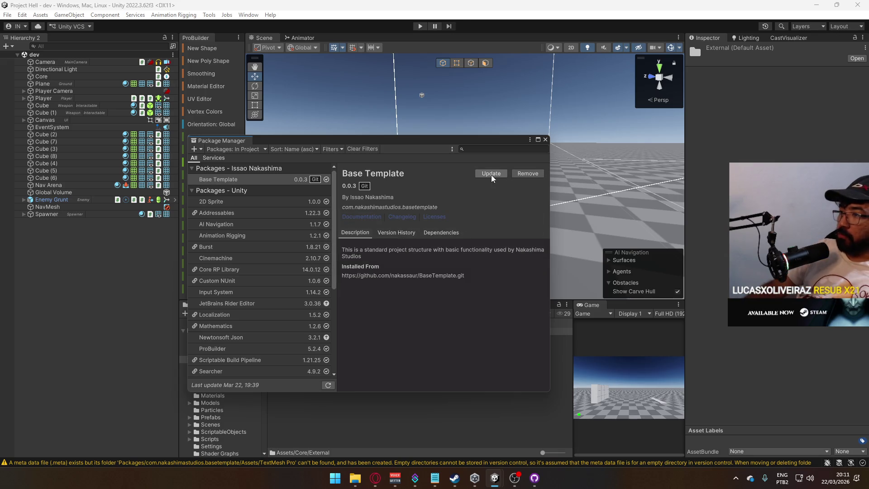
click(546, 139)
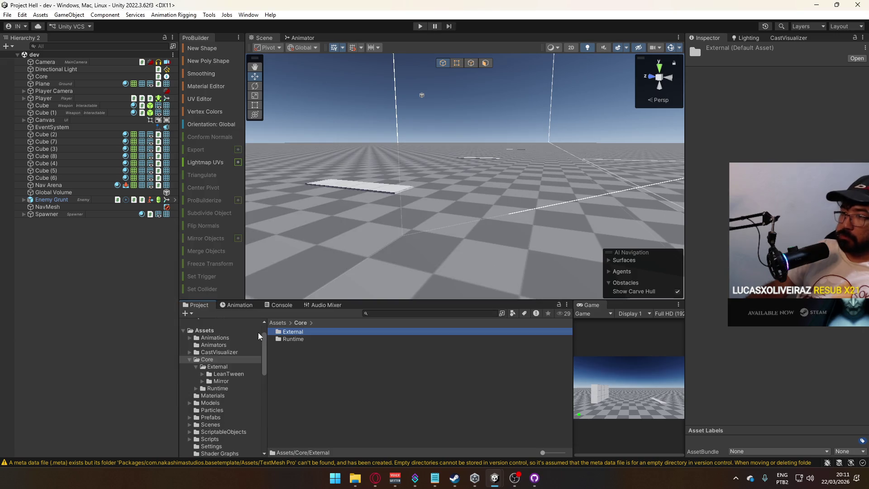
Step: Check the Console warnings, then open First Time Setup.unitypackage from Base Template's Assets folder
click(281, 305)
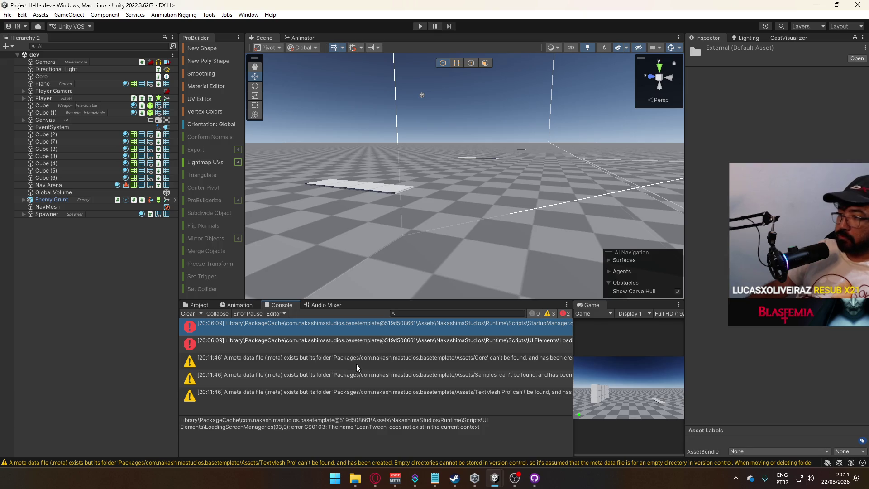
click(209, 305)
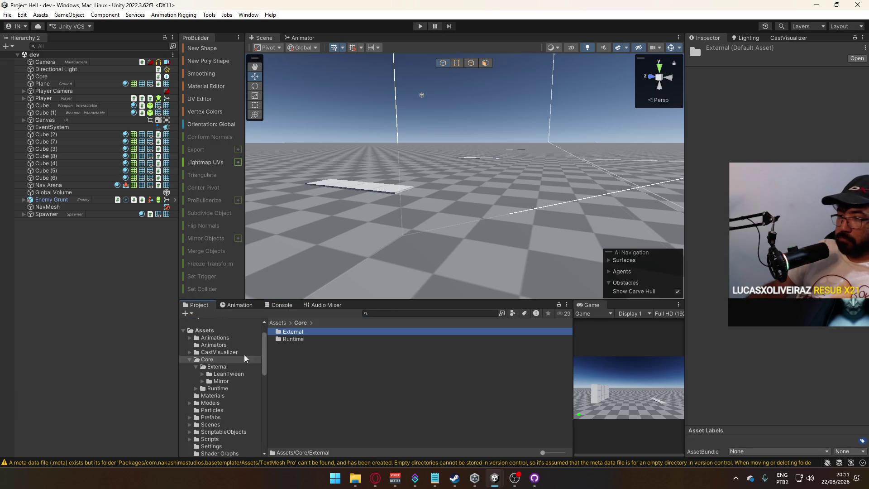
click(189, 359)
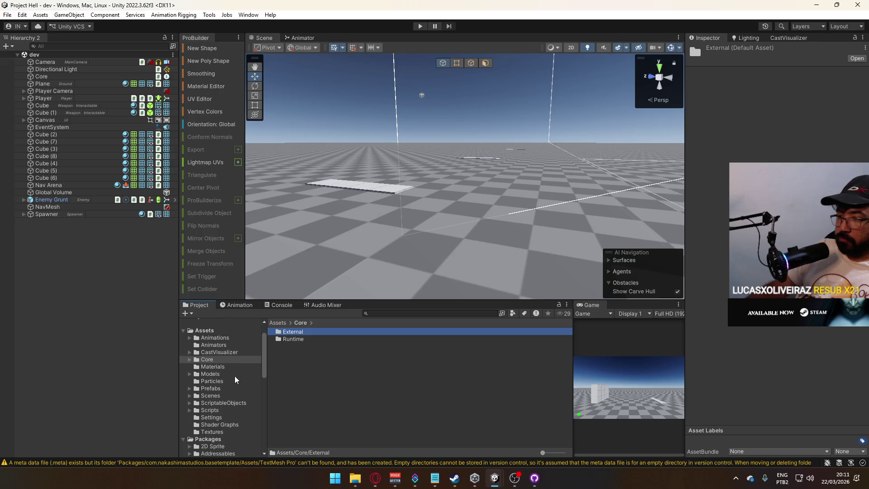
scroll(229, 403, down, 3)
click(220, 423)
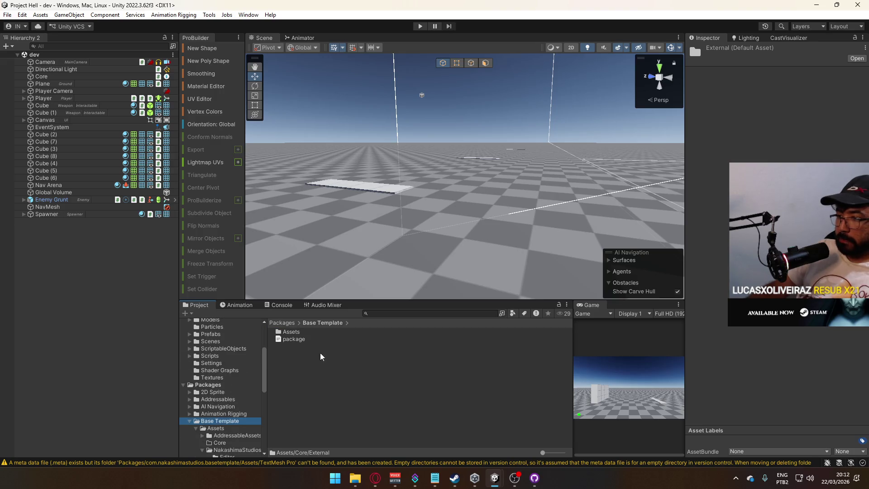
double_click(292, 333)
double_click(303, 376)
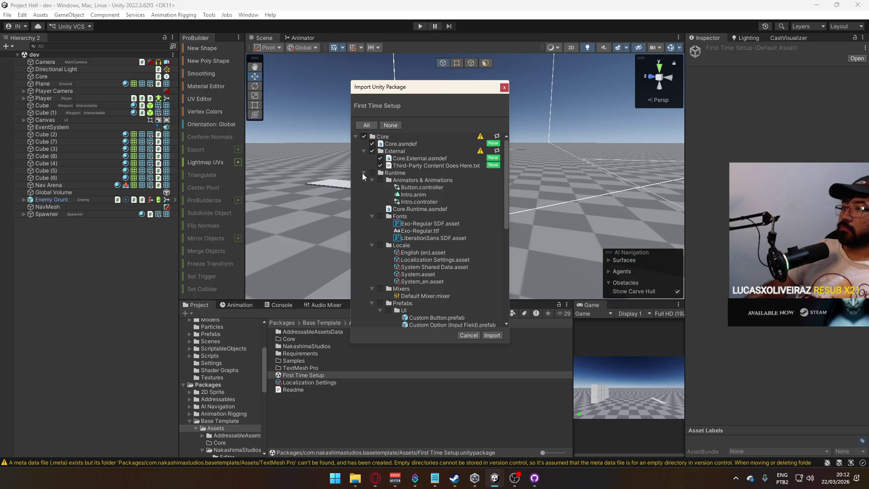
Step: Import all contents of the First Time Setup package into the project
click(492, 336)
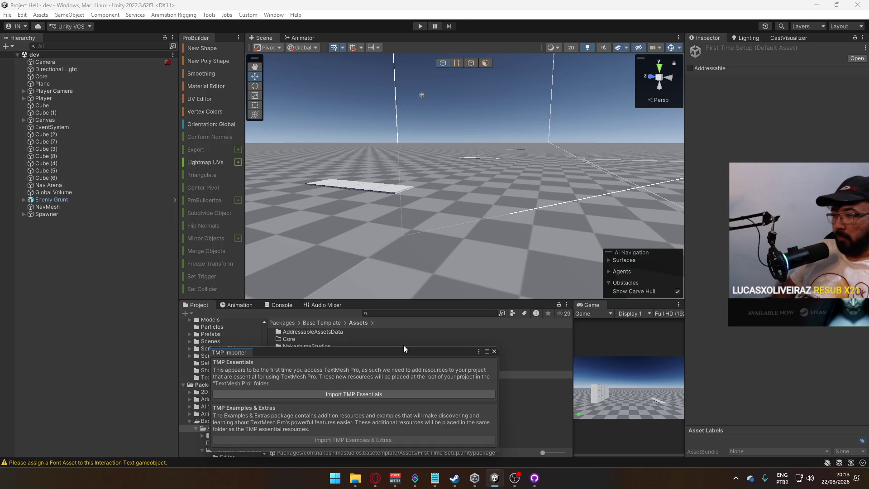
Step: Import the TMP Essentials, close the TMP Importer, and clear the leftover Console messages
click(385, 394)
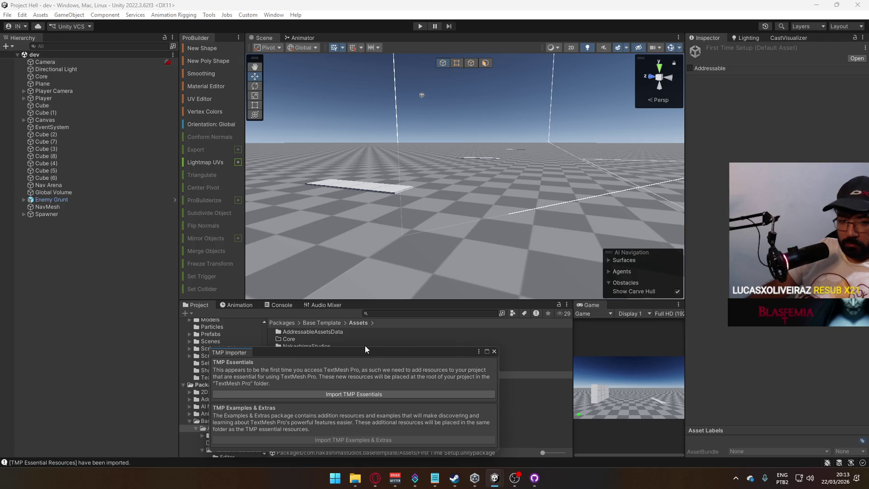
click(495, 351)
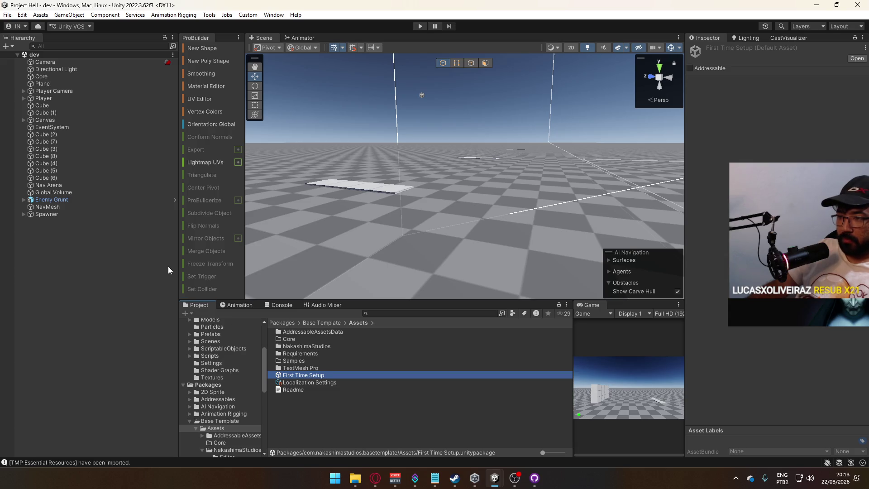
click(281, 305)
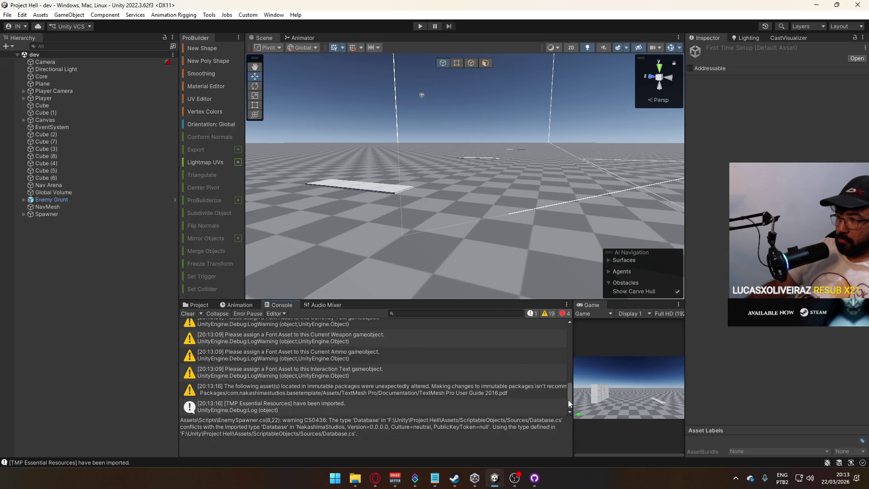
click(188, 313)
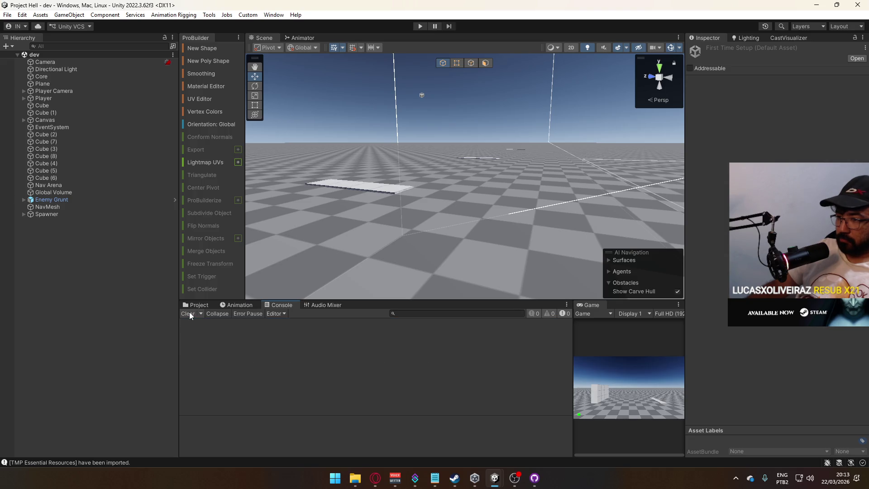
click(216, 305)
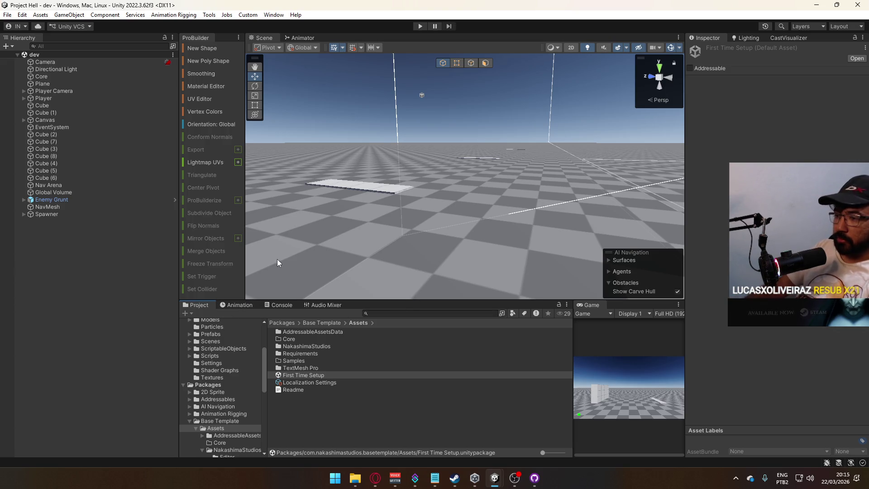
Step: Browse Core/Runtime's Animations and Animators folders, then open Animators & Animations' context menu
scroll(221, 404, up, 5)
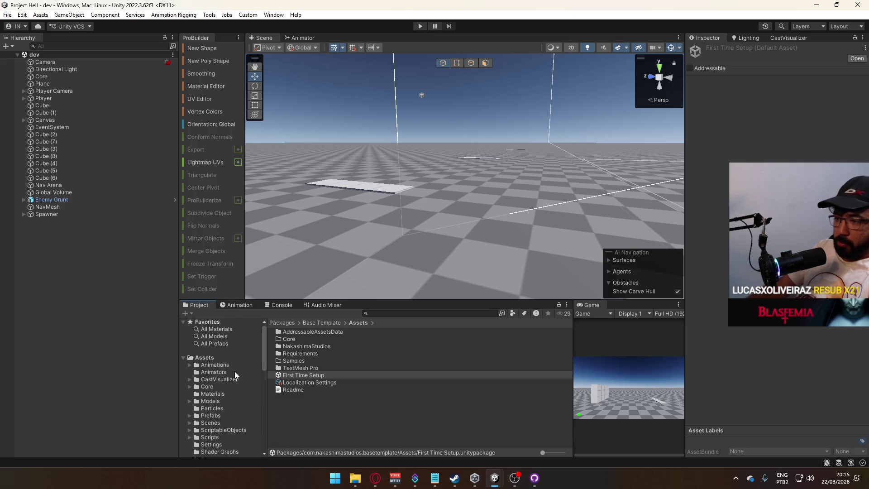
click(198, 387)
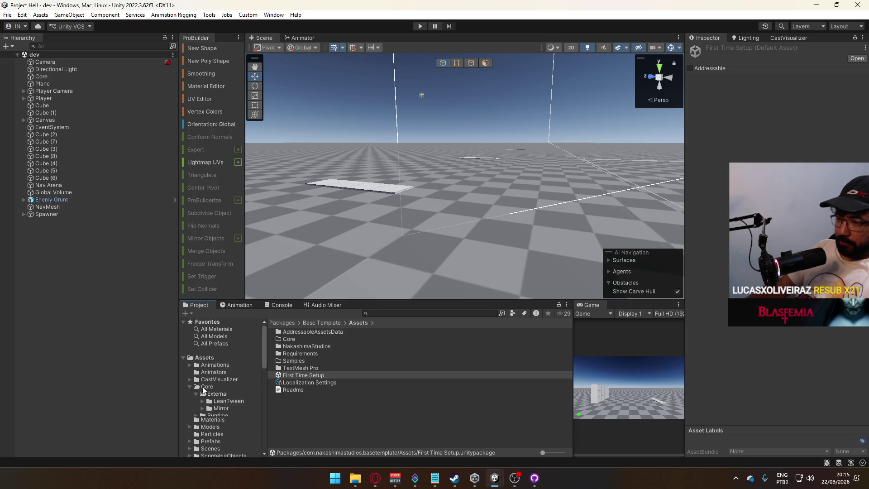
double_click(202, 414)
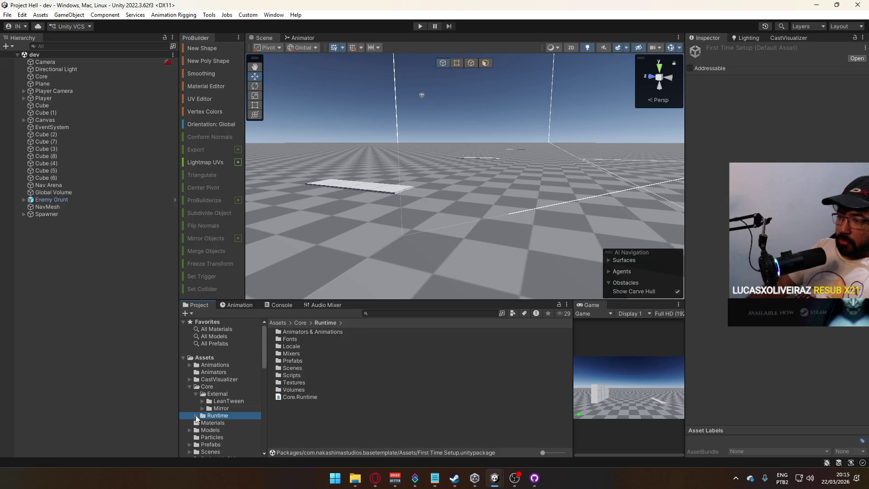
click(317, 332)
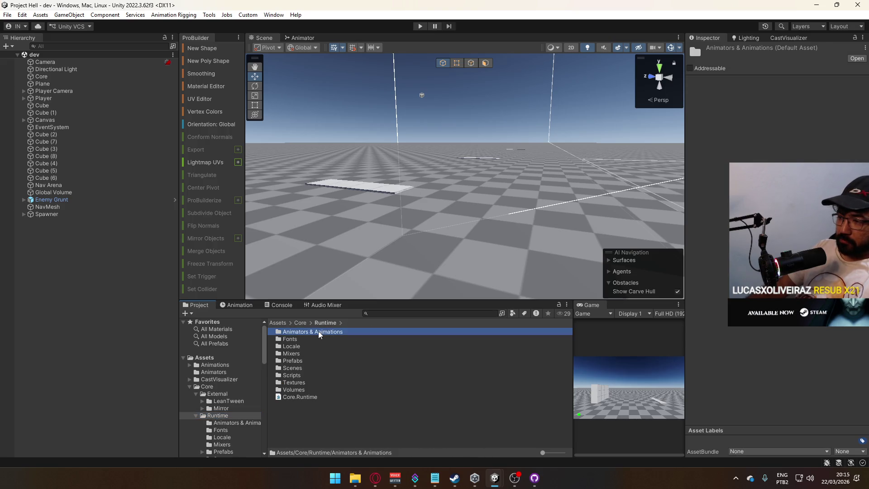
click(230, 373)
click(215, 366)
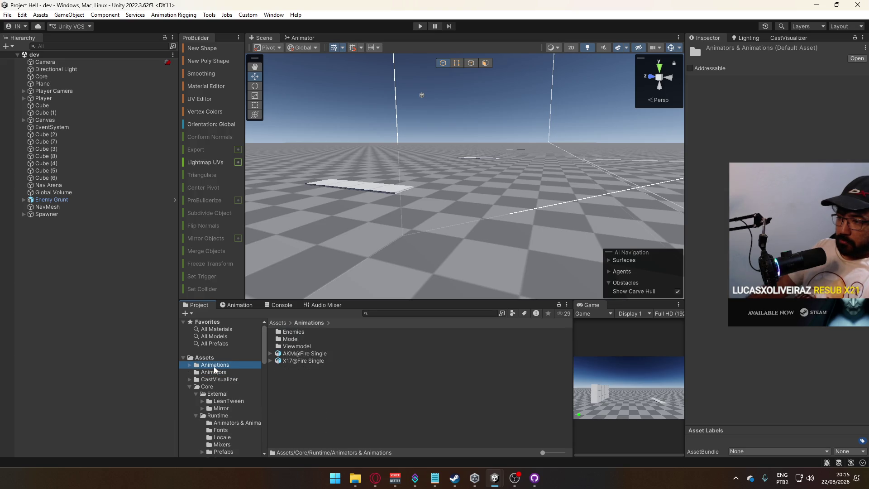
click(213, 372)
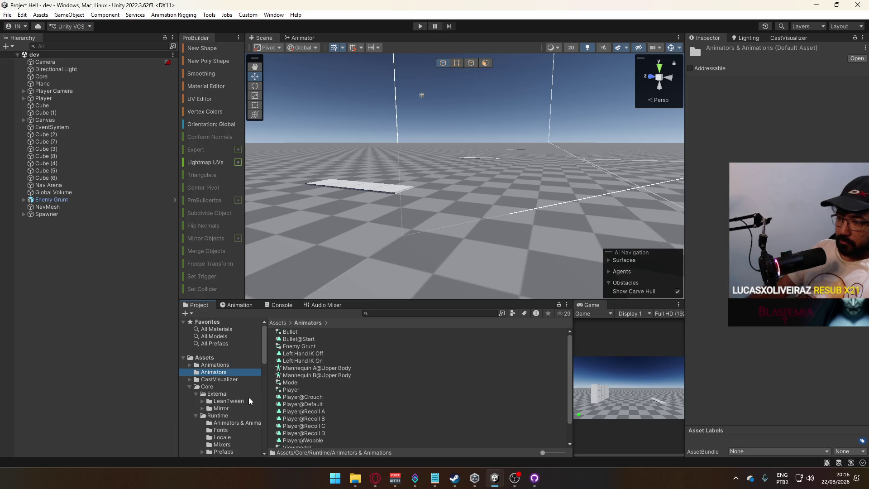
click(236, 423)
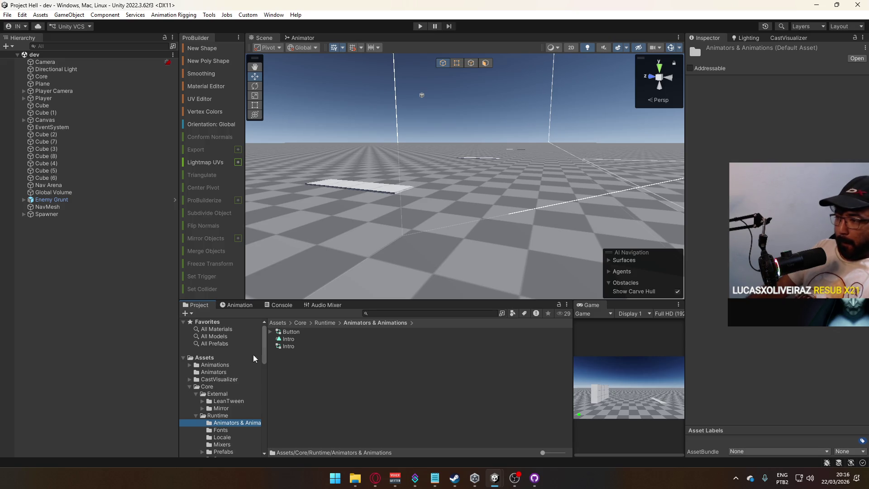
right_click(302, 371)
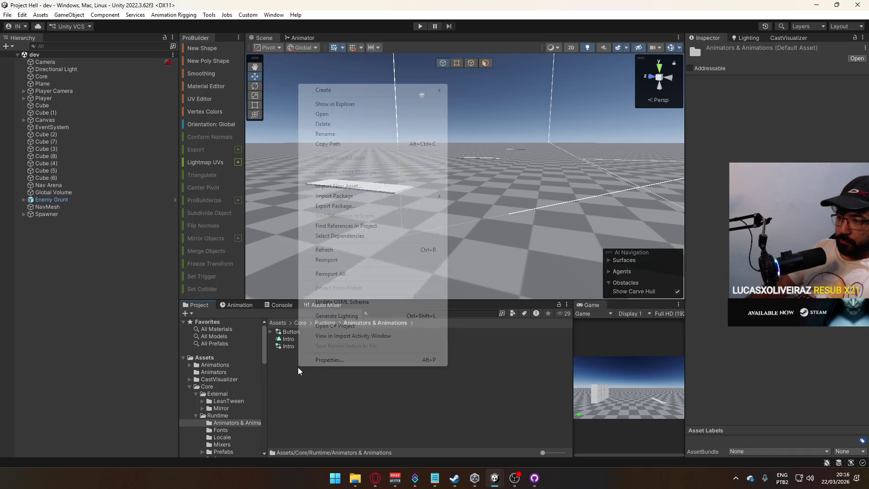
Step: Create a folder named UI and move the Button and two Intro assets into it
mouse_move(365, 93)
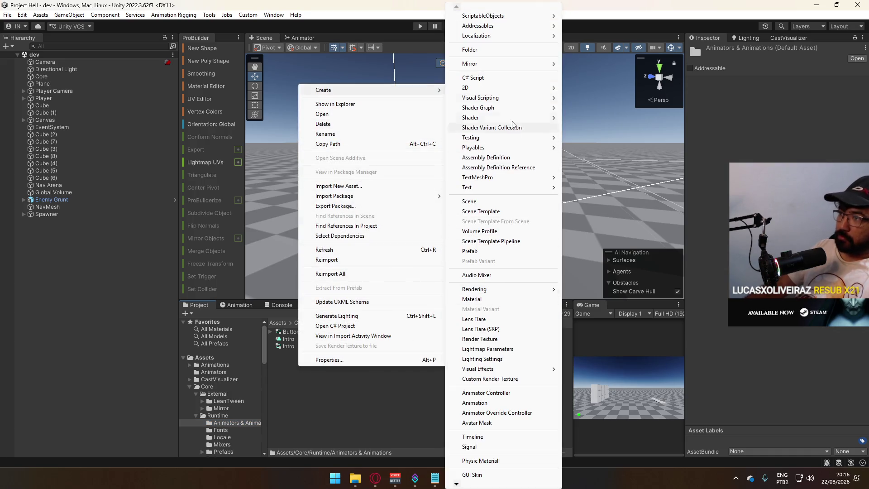
click(482, 52)
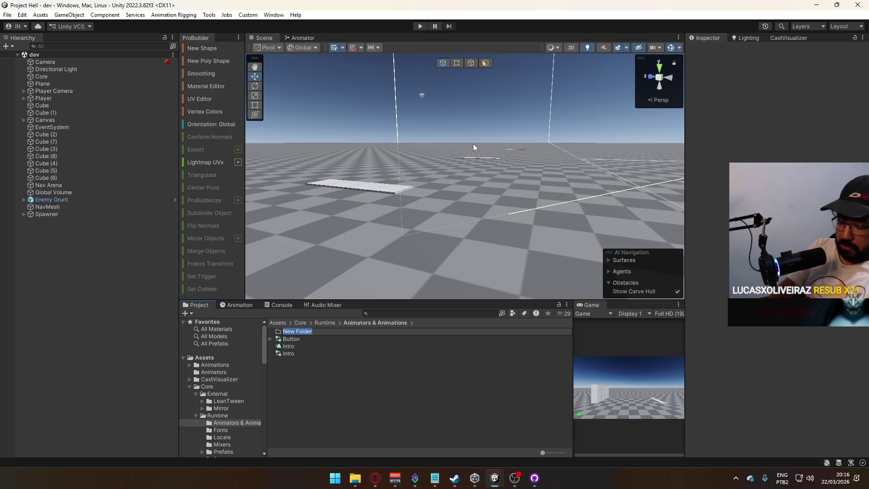
text(UI)
key(Return)
click(291, 339)
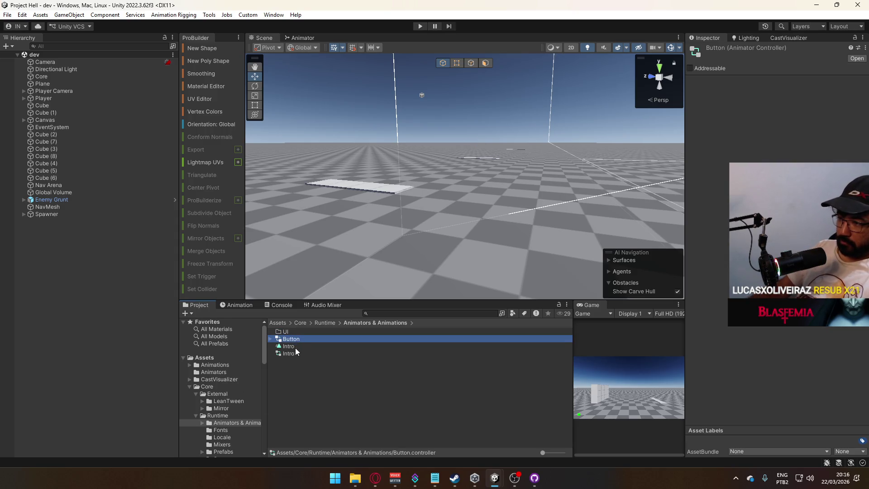
shift+click(289, 353)
drag(293, 346, 286, 331)
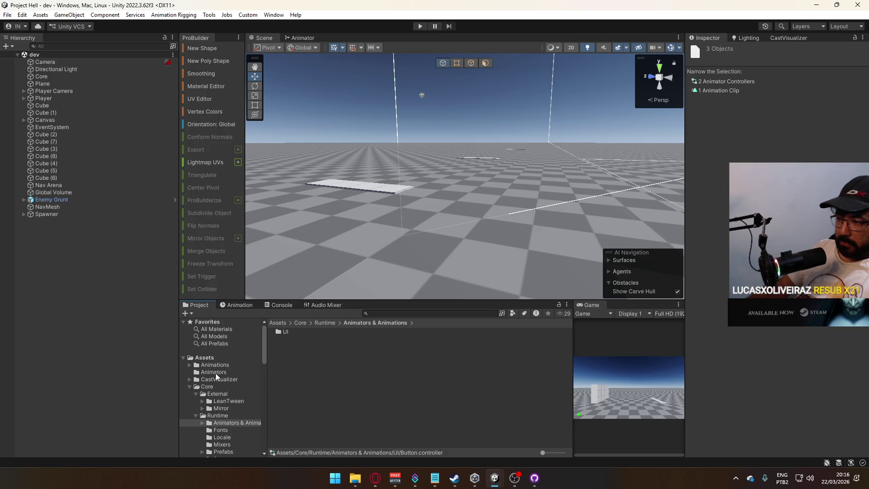
Step: Move Animations and Animators into Core/Runtime, and put the UI folder inside Animations
click(221, 373)
ctrl+click(225, 365)
mouse_move(224, 367)
mouse_down()
mouse_move(233, 424)
mouse_move(217, 416)
mouse_up()
click(227, 422)
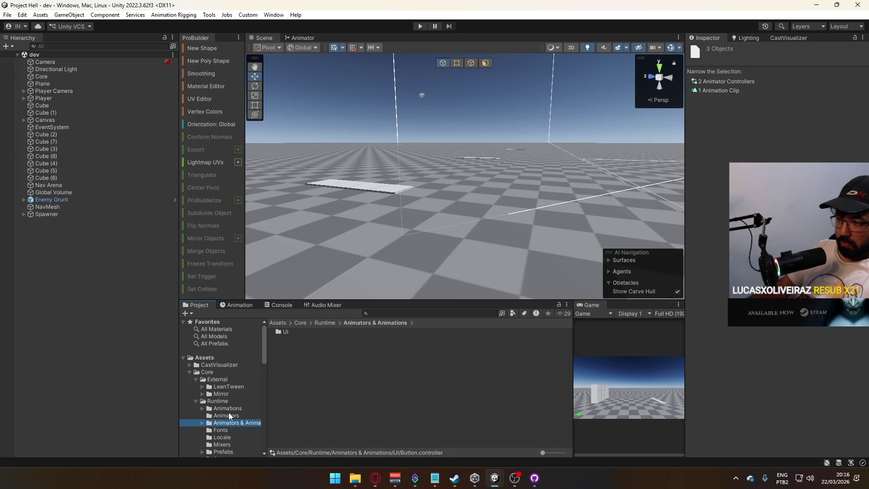
mouse_move(278, 332)
mouse_down()
mouse_move(222, 420)
mouse_move(227, 411)
mouse_up()
Step: Delete the emptied Animators & Animations folder and move CastVisualizer into Core External
click(237, 422)
key(Delete)
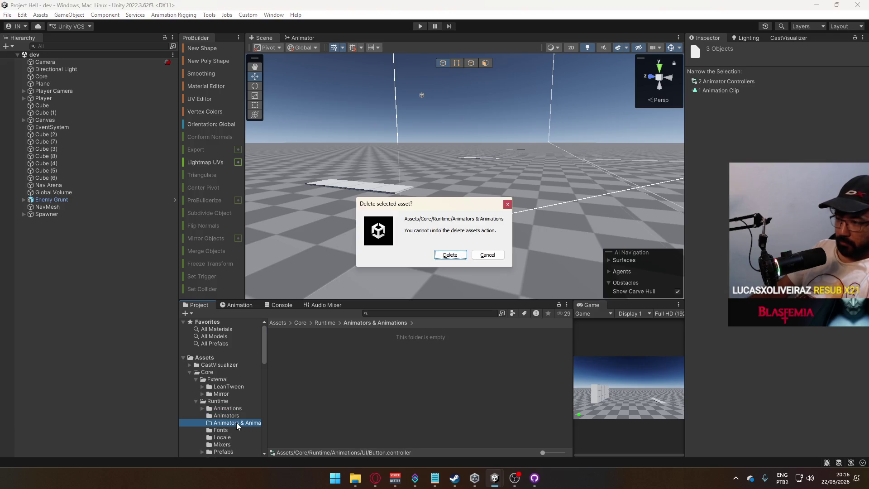
key(Return)
click(222, 368)
mouse_move(221, 368)
mouse_down()
mouse_move(229, 387)
mouse_move(218, 385)
mouse_up()
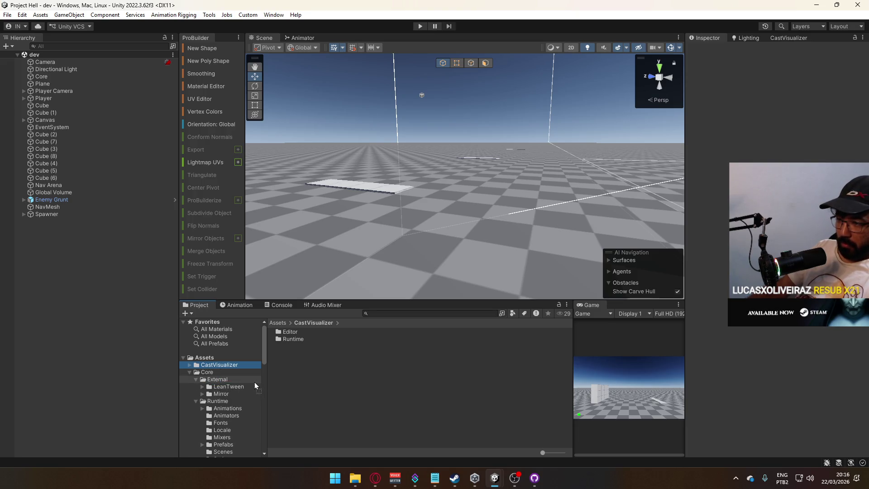
Step: Move the Materials, Models and Particles folders into Core/Runtime
drag(263, 352, 254, 372)
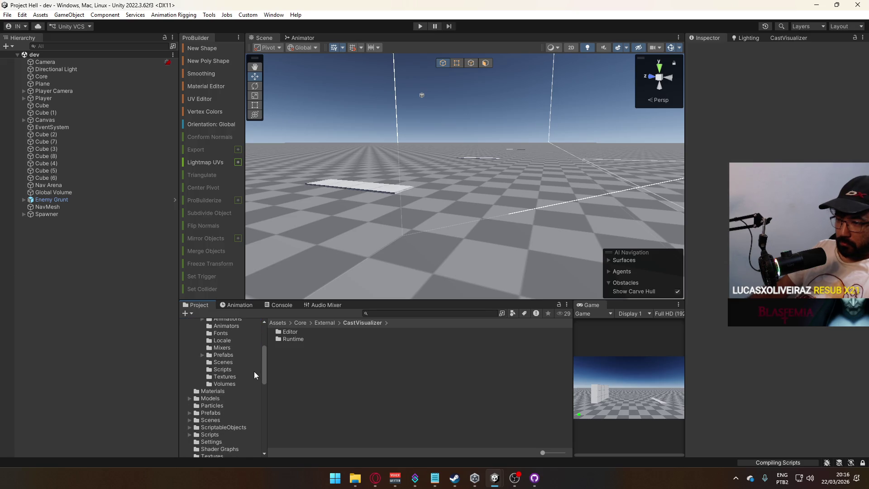
click(211, 391)
shift+click(214, 404)
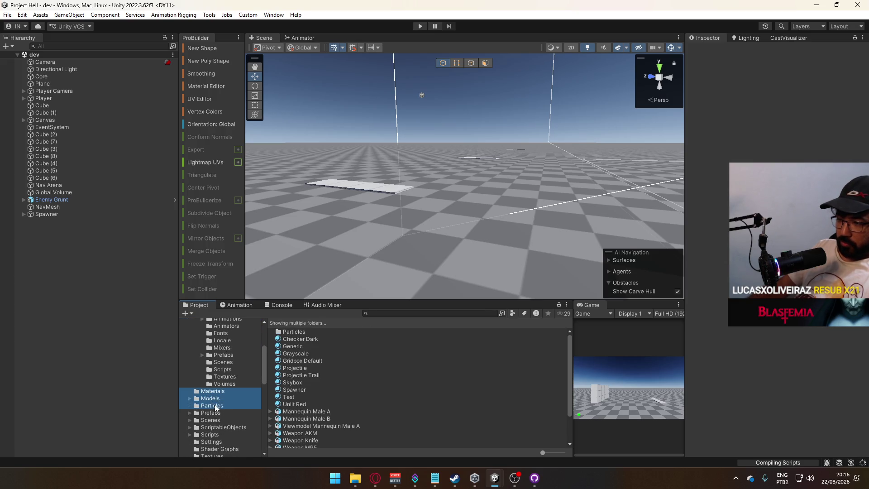
shift+click(216, 413)
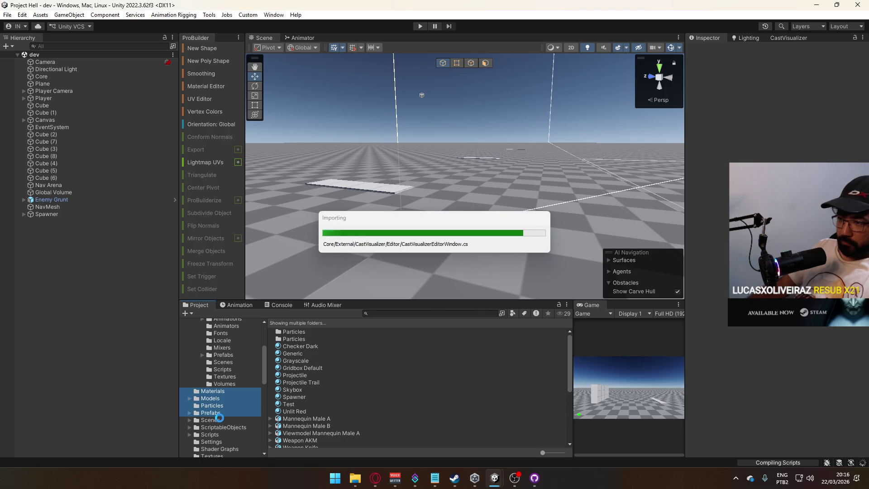
shift+click(219, 417)
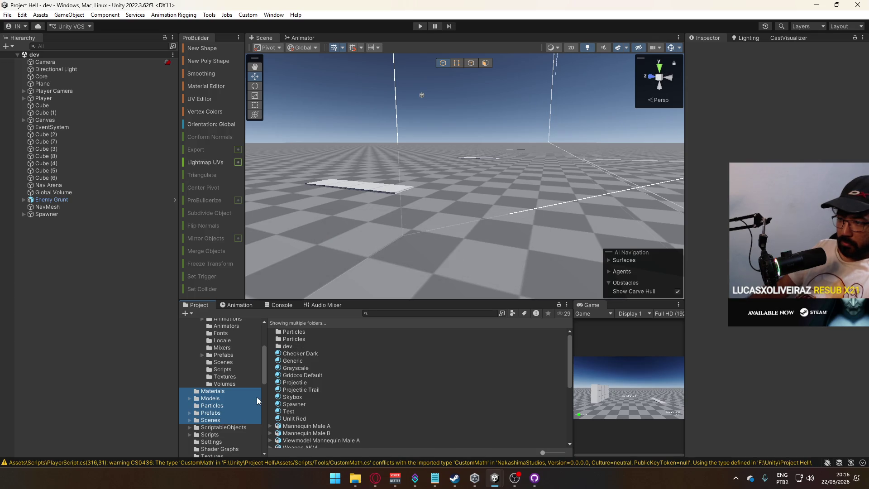
scroll(262, 392, up, 3)
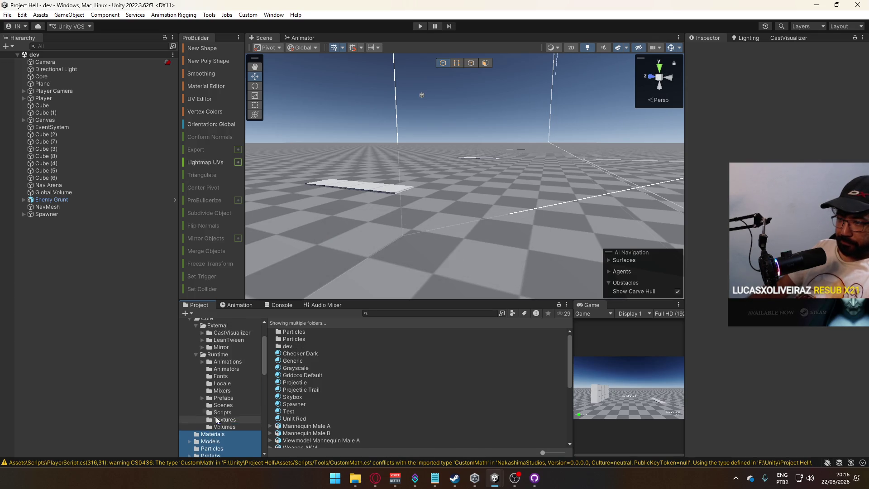
drag(224, 363, 221, 356)
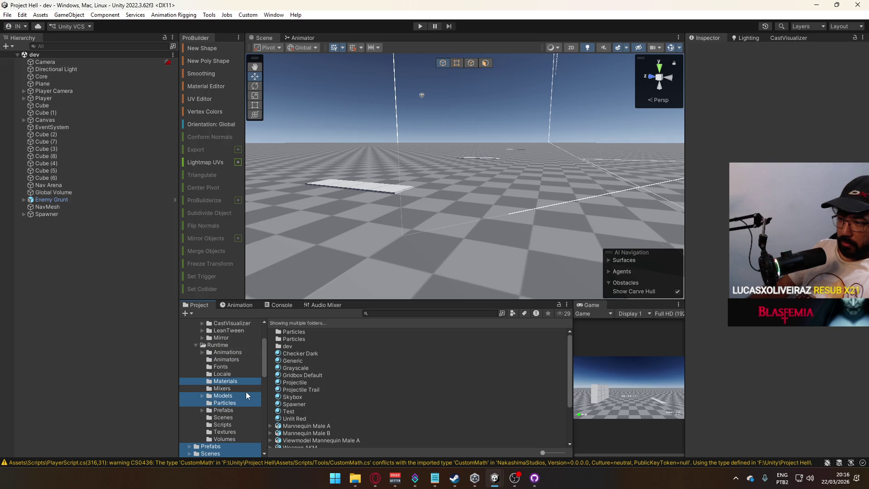
Step: Compare the particle folders and move root Prefabs/Particles into Runtime/Prefabs
scroll(230, 402, up, 2)
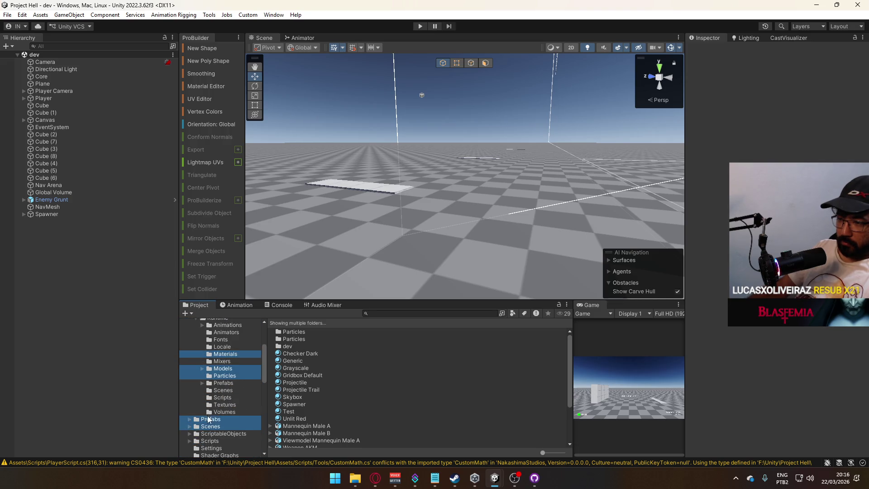
shift+click(210, 426)
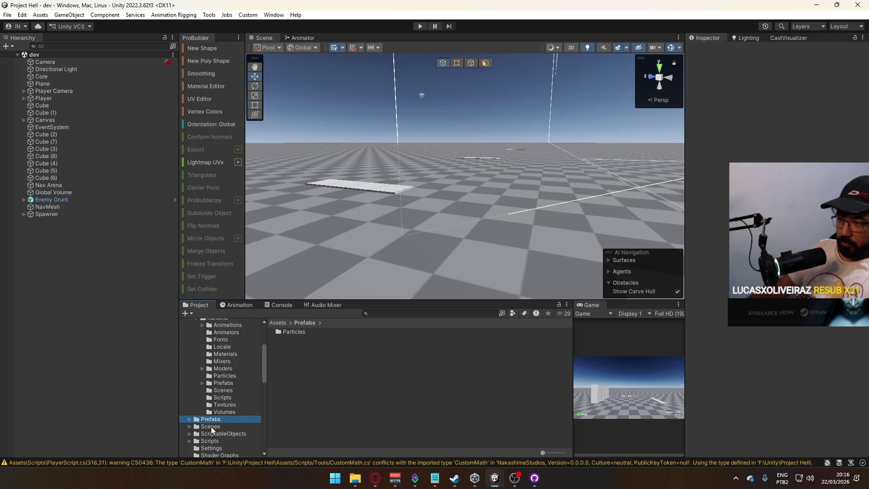
mouse_move(221, 419)
mouse_down()
mouse_move(224, 324)
mouse_move(208, 349)
mouse_move(217, 349)
mouse_move(208, 349)
mouse_up()
scroll(210, 371, down, 1)
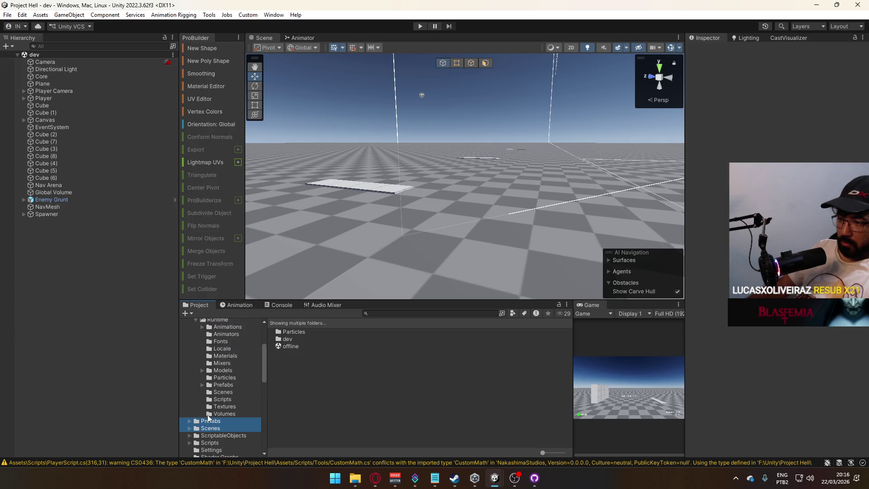
click(221, 386)
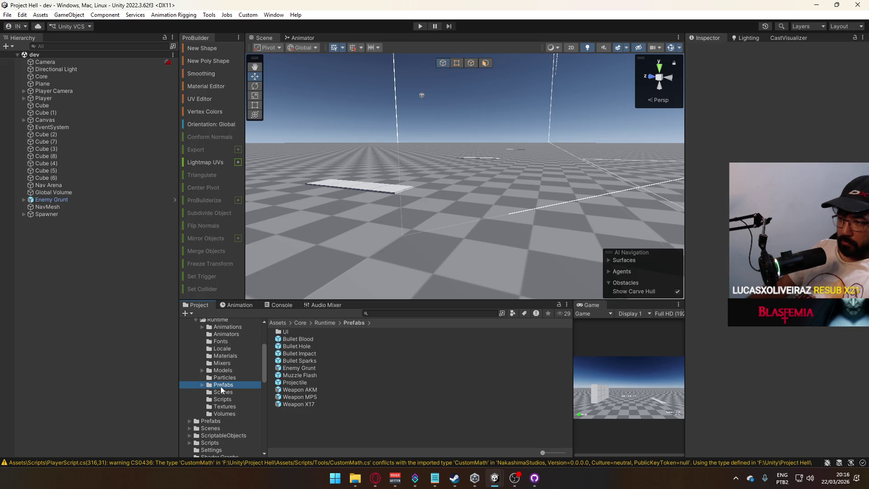
click(188, 421)
click(203, 429)
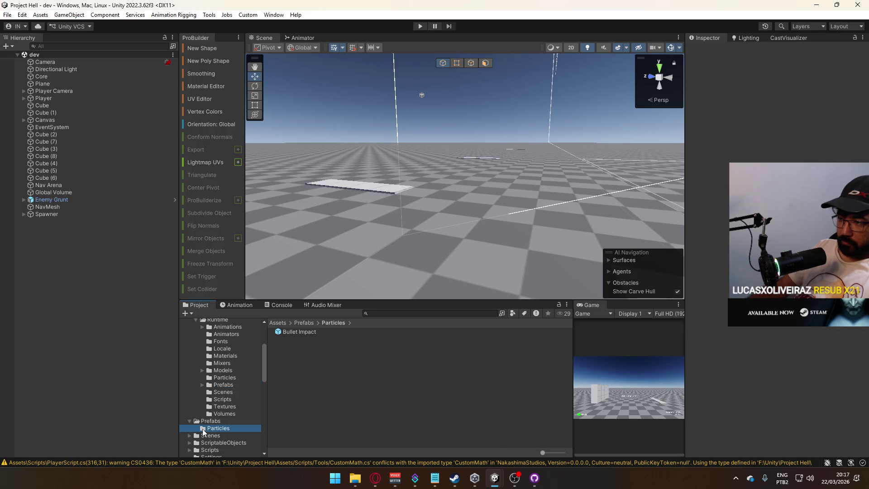
click(226, 378)
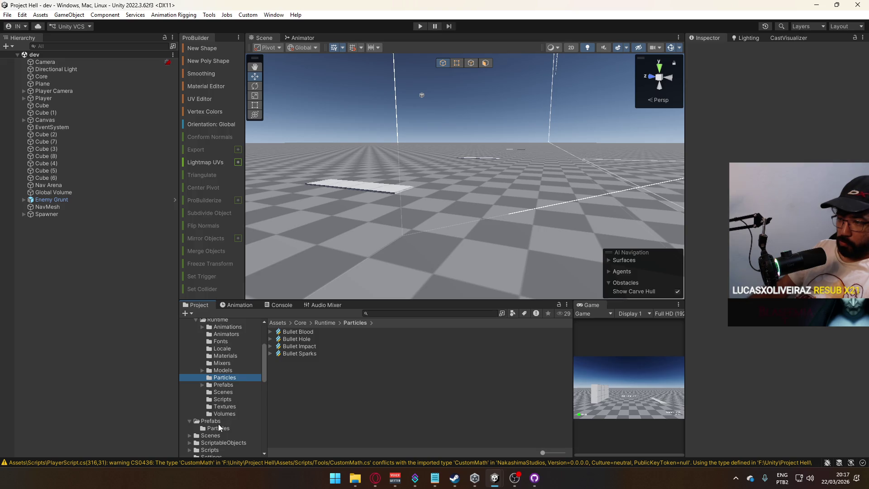
click(202, 385)
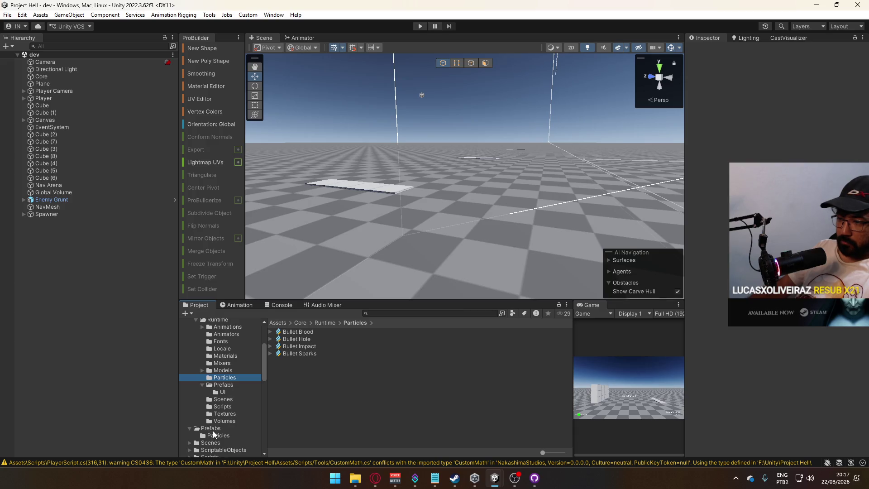
mouse_move(196, 438)
mouse_down()
mouse_move(232, 393)
mouse_move(224, 386)
mouse_up()
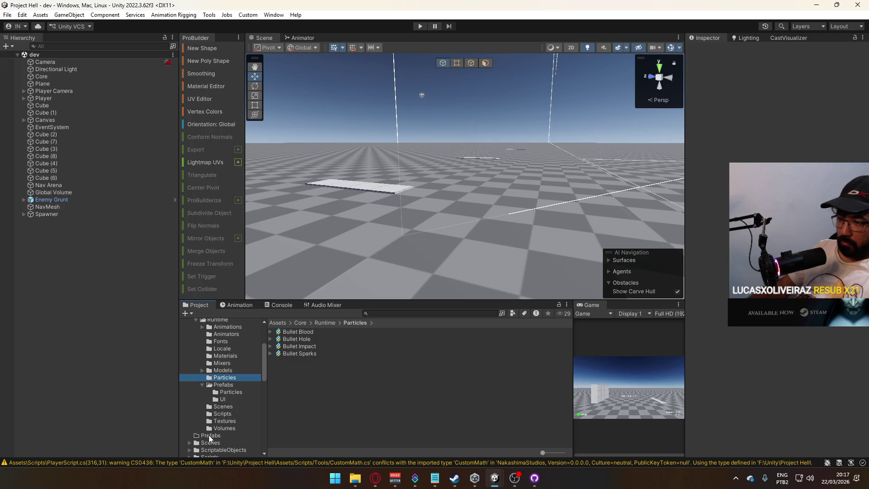
Step: Delete the emptied root Prefabs folder and open the root Scenes folder
click(211, 436)
click(227, 388)
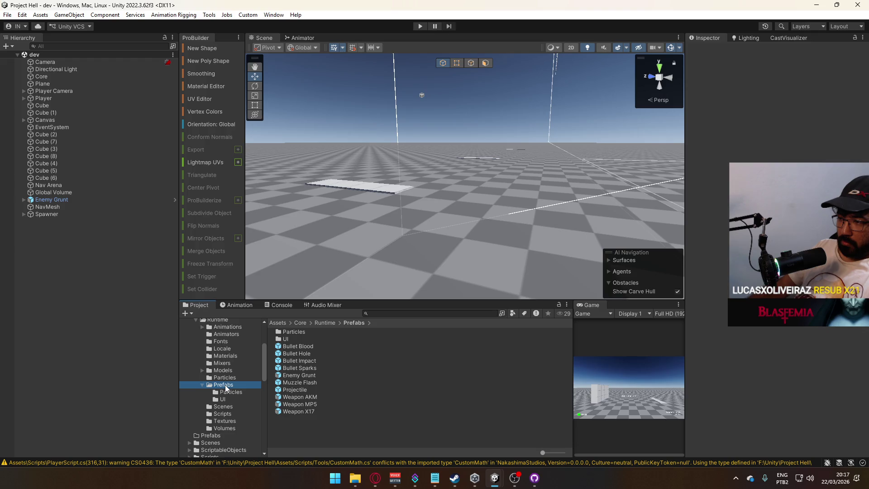
click(211, 435)
scroll(222, 415, down, 2)
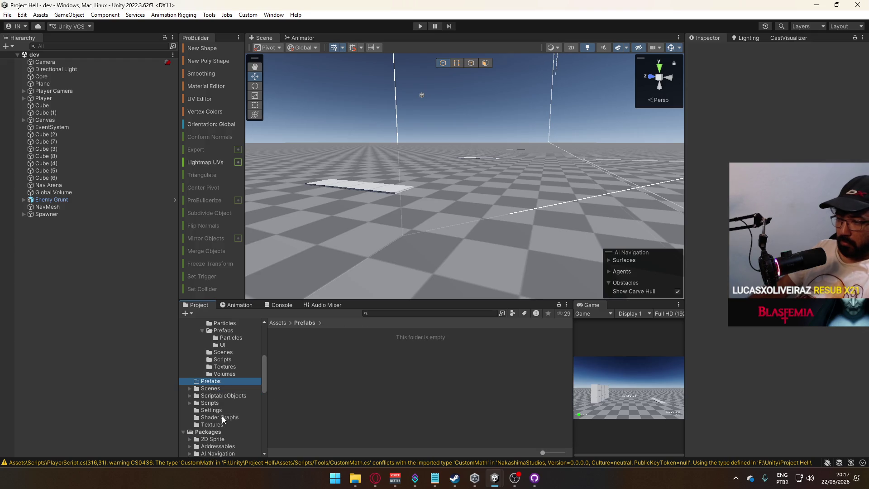
key(Delete)
key(Return)
scroll(221, 421, down, 4)
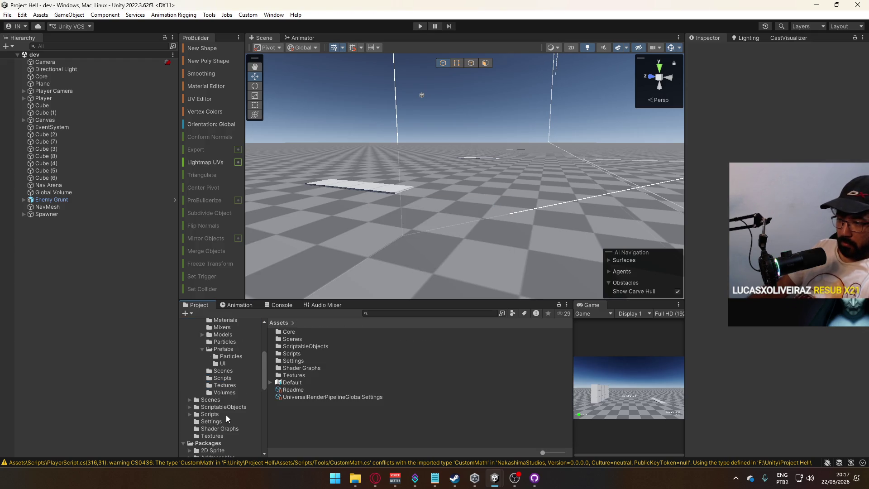
click(196, 400)
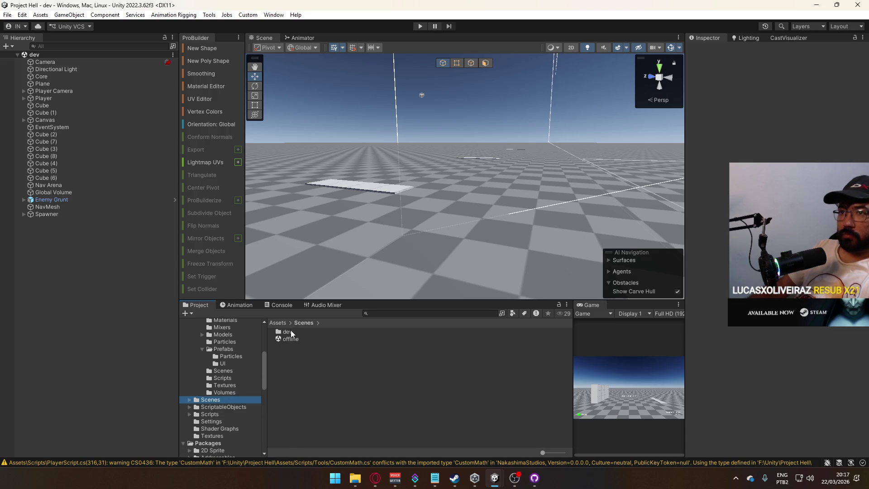
click(134, 308)
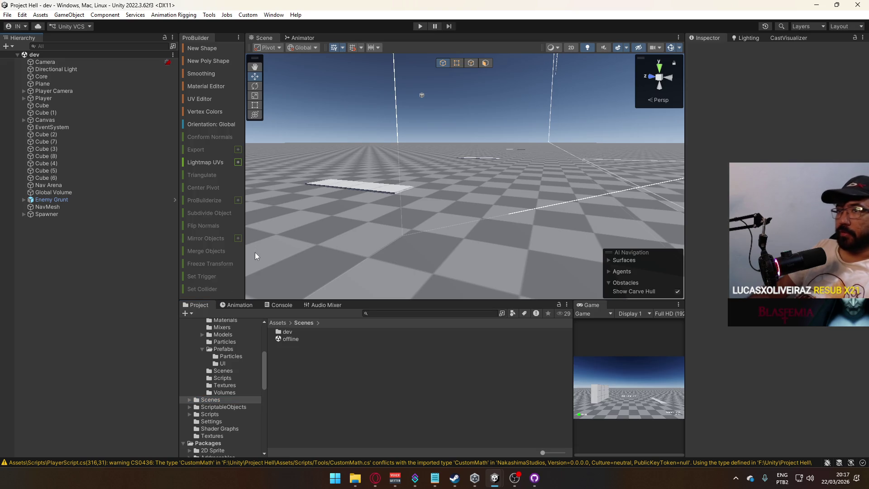
scroll(229, 388, up, 3)
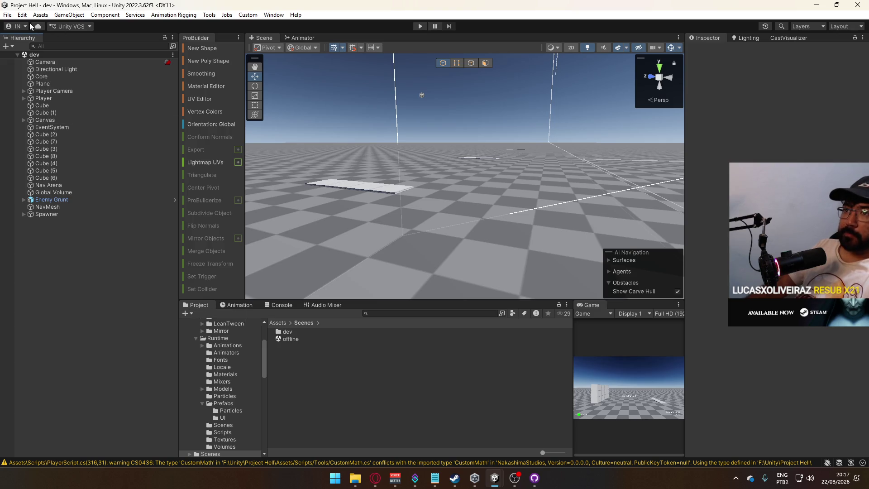
Step: Save the current scene with Save As under the name dev.unity in Assets/Scenes
click(8, 15)
click(53, 73)
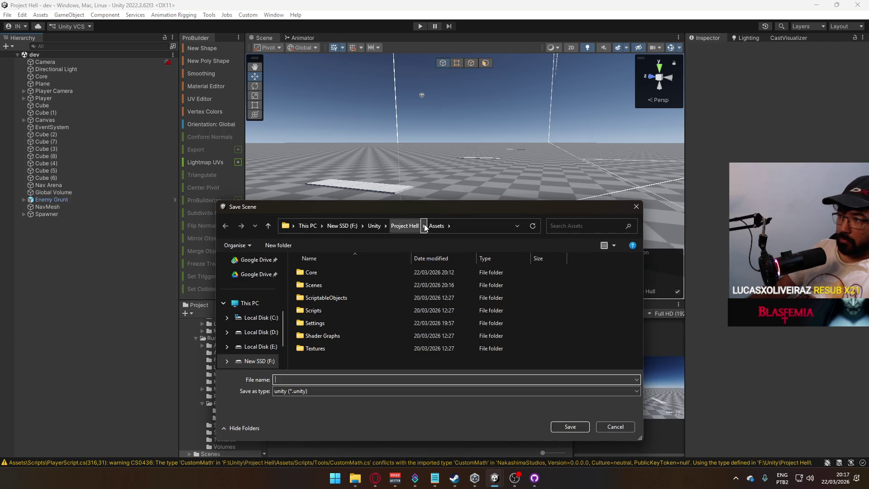
double_click(333, 284)
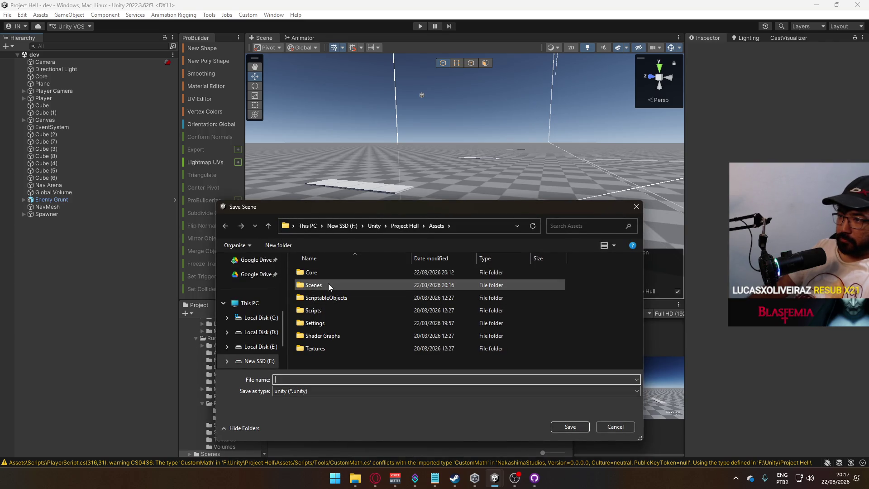
click(326, 394)
text(dev)
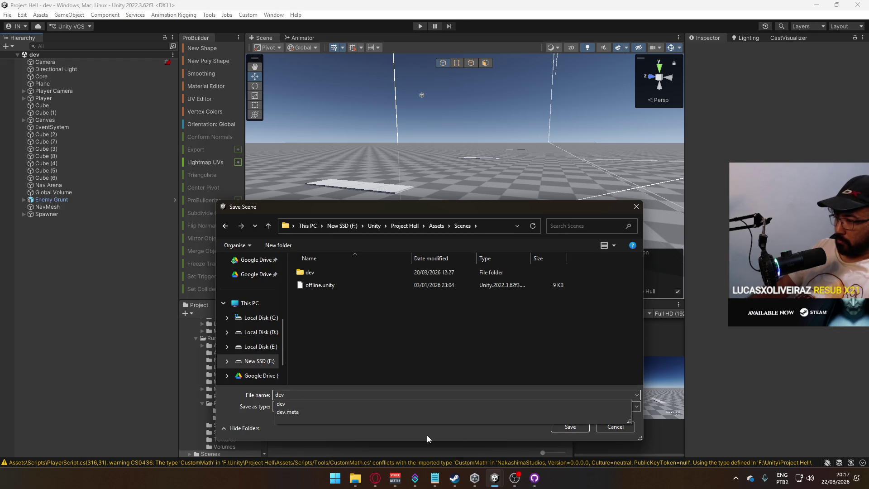
click(568, 427)
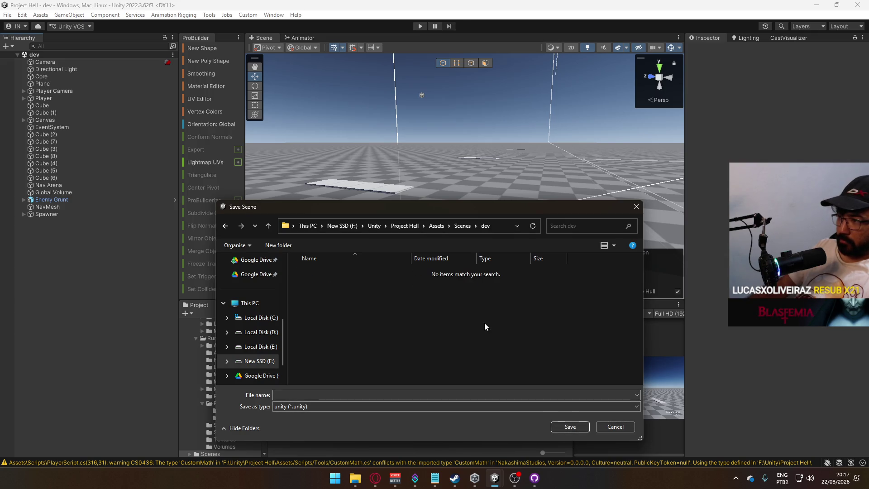
click(462, 226)
click(301, 395)
text(dev.unity)
key(Return)
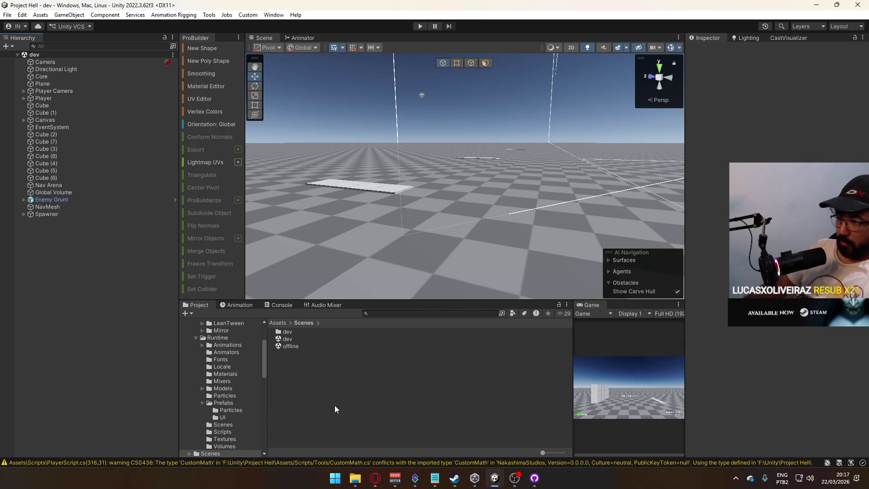
Step: Move the dev folder and dev scene into Core/Runtime/Scenes, skipping the conflicting file
scroll(231, 424, down, 3)
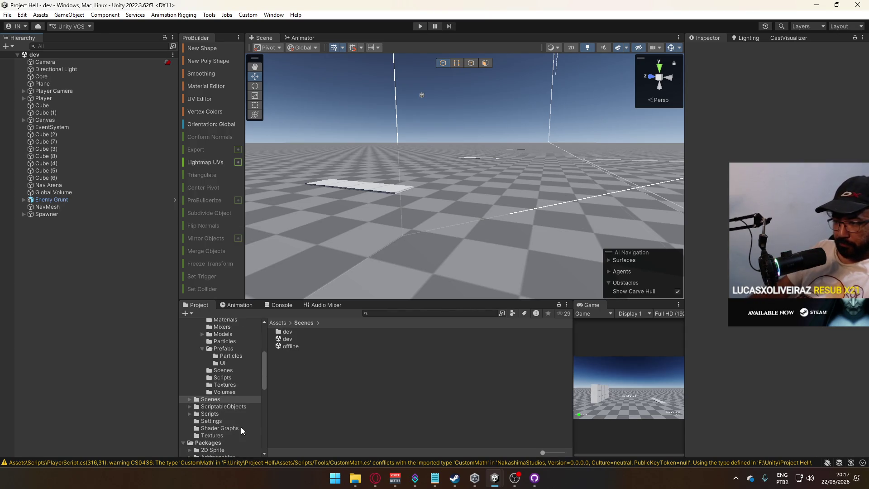
click(298, 341)
ctrl+click(295, 336)
scroll(260, 385, up, 2)
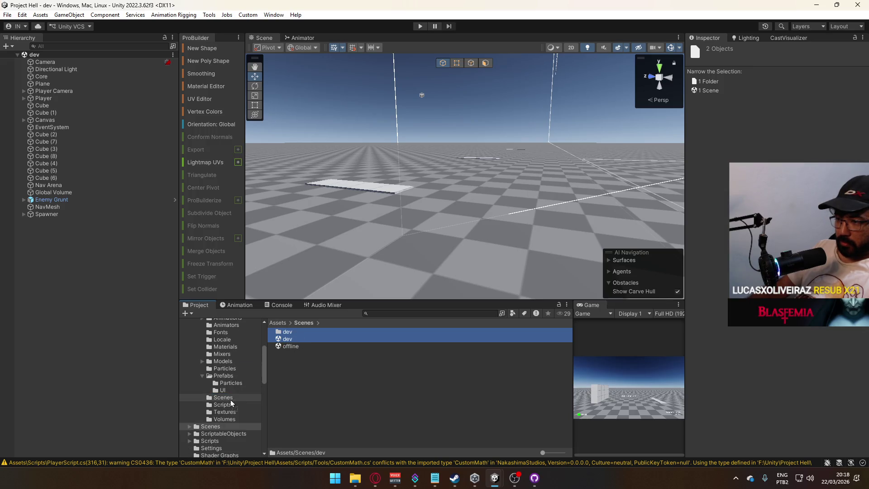
drag(222, 398, 222, 399)
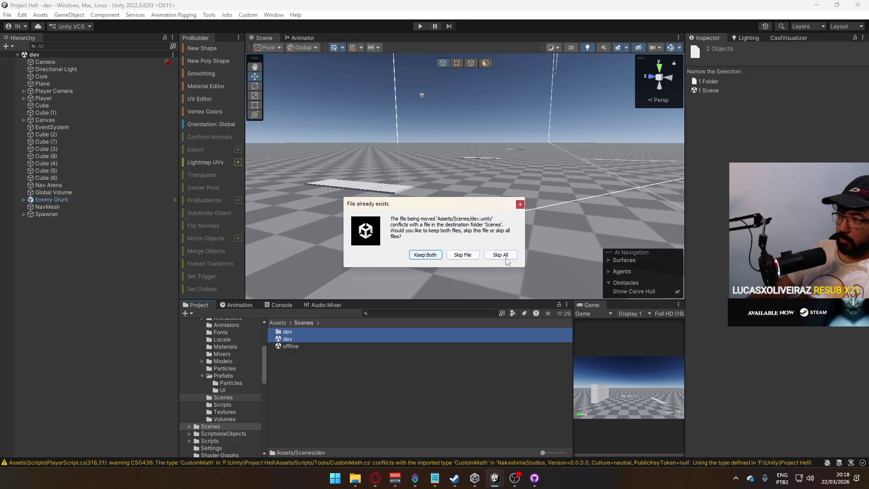
click(462, 255)
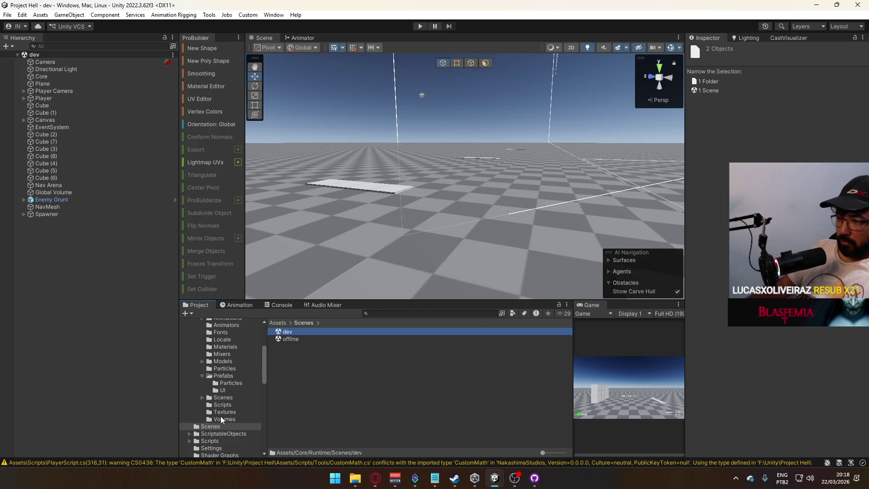
click(213, 397)
click(299, 339)
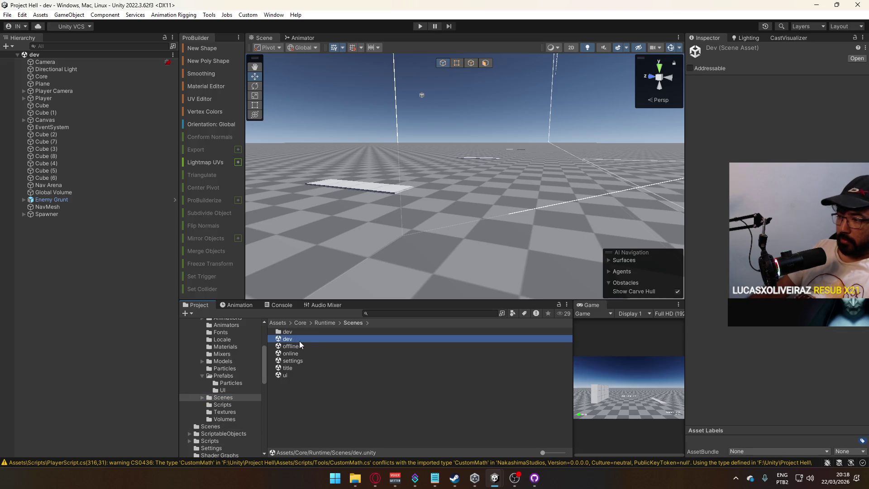
Step: Delete the leftover offline scene and then the empty root Scenes folder
click(227, 426)
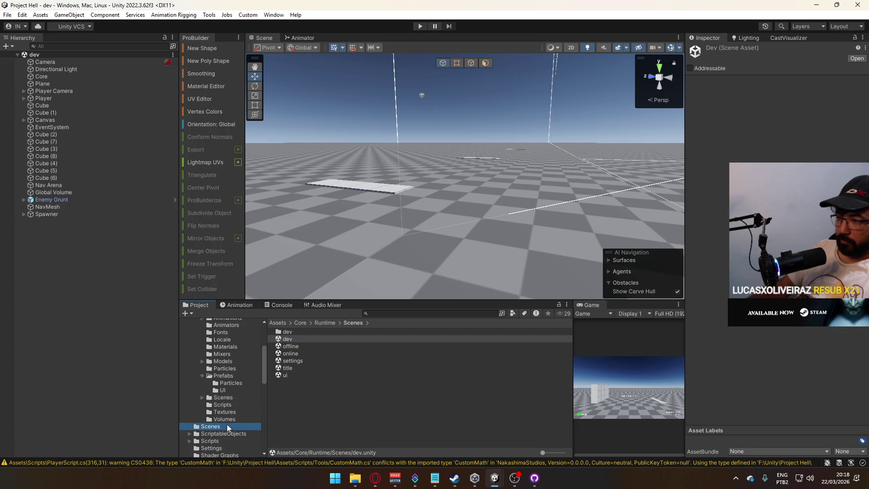
click(301, 329)
click(295, 334)
key(Delete)
key(Return)
click(226, 426)
key(Delete)
key(Return)
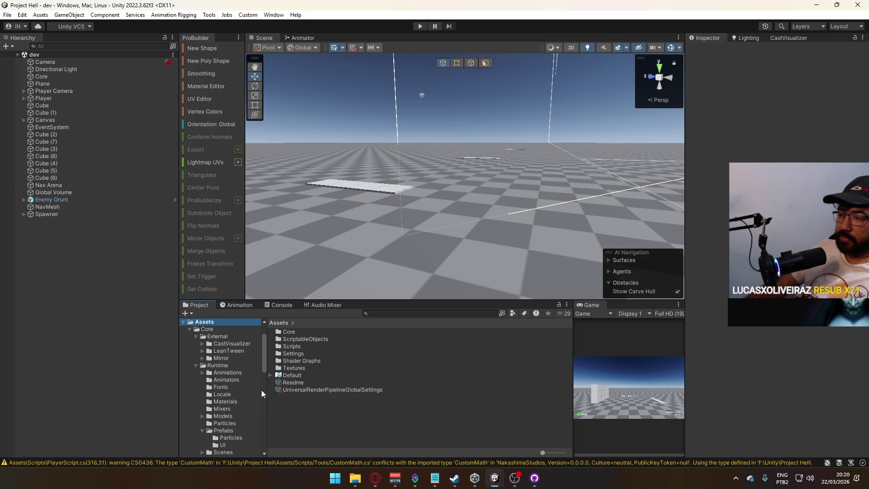
Step: Collapse the Runtime/Prefabs and Runtime folders and inspect the ScriptableObjects folder contents
scroll(196, 438, down, 3)
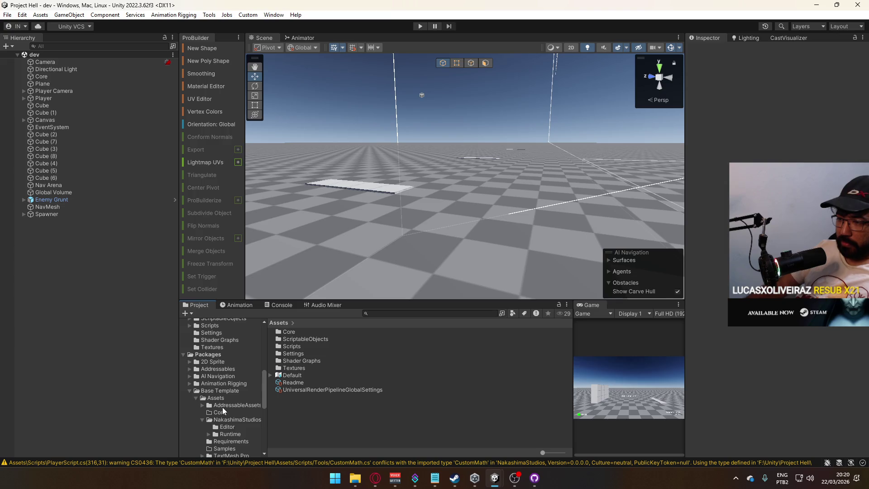
scroll(223, 409, up, 2)
scroll(238, 368, up, 3)
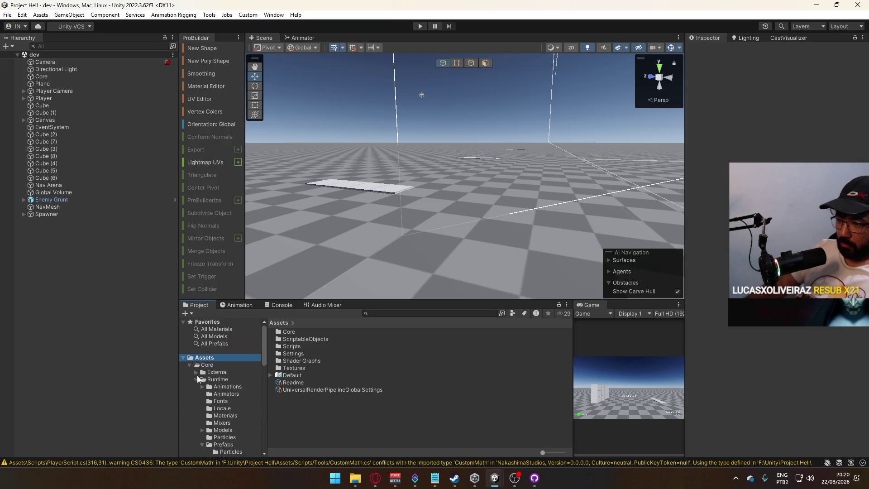
click(201, 445)
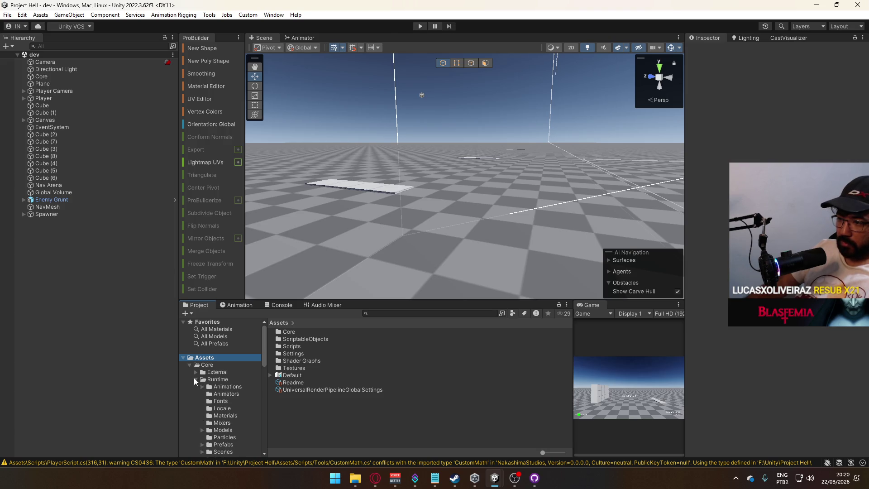
click(196, 379)
click(213, 388)
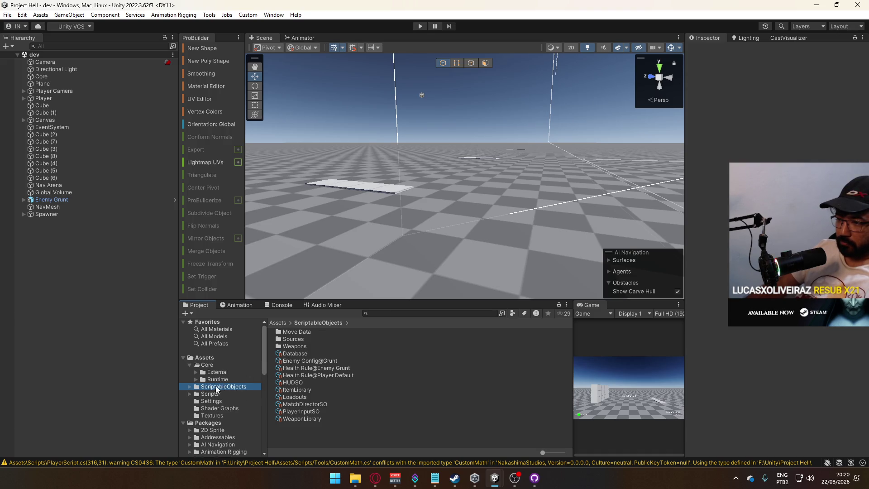
click(196, 380)
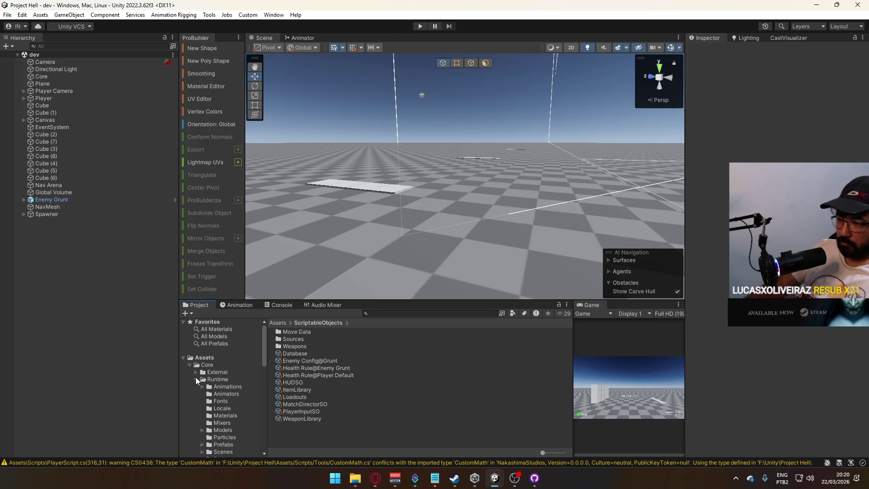
click(196, 379)
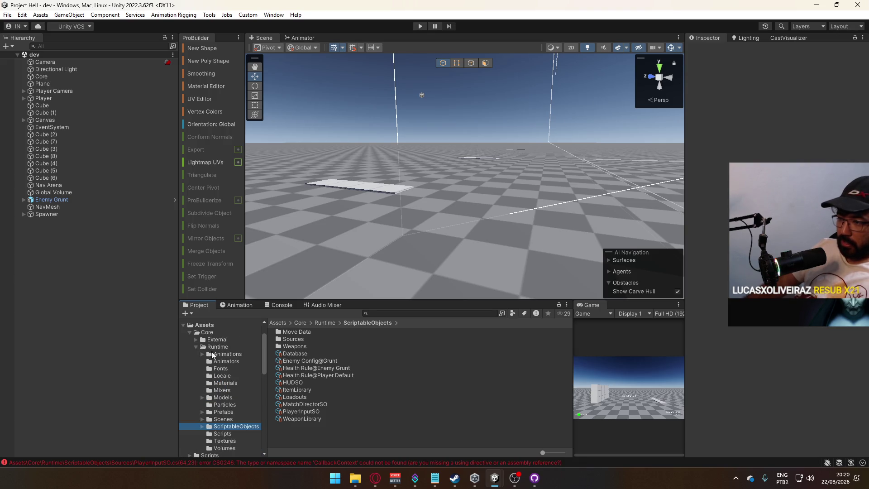
Step: Check the compile errors, then inspect the ChildOf and AutoDestroy scripts in Scripts/Tools
click(279, 305)
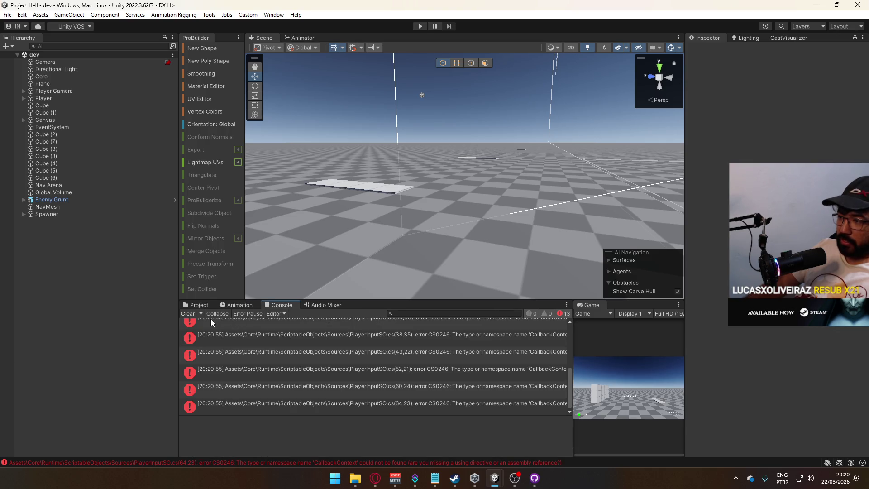
click(189, 315)
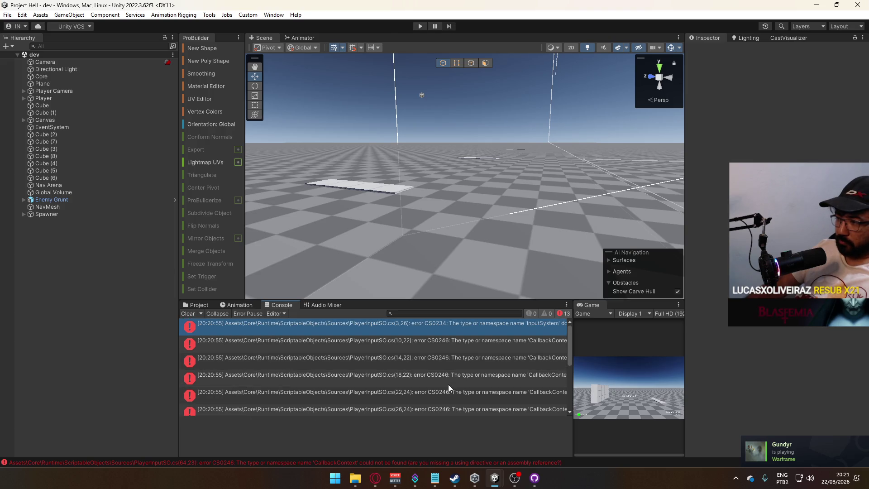
click(201, 306)
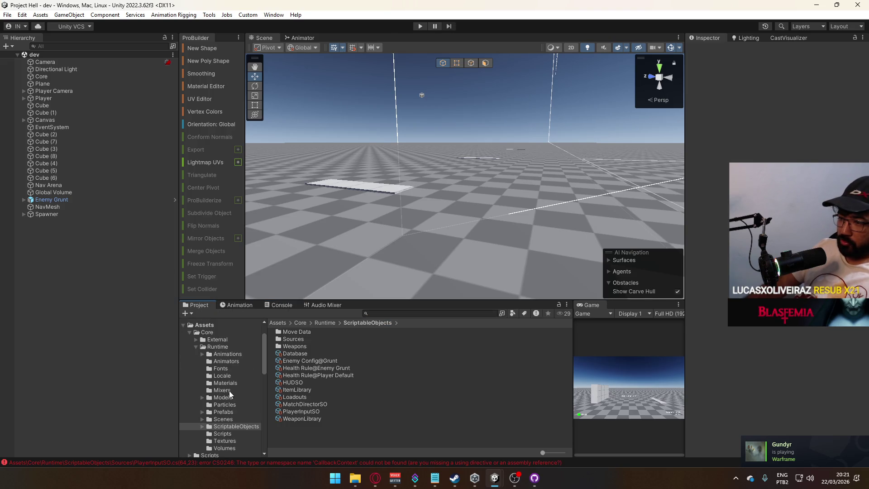
scroll(230, 395, down, 3)
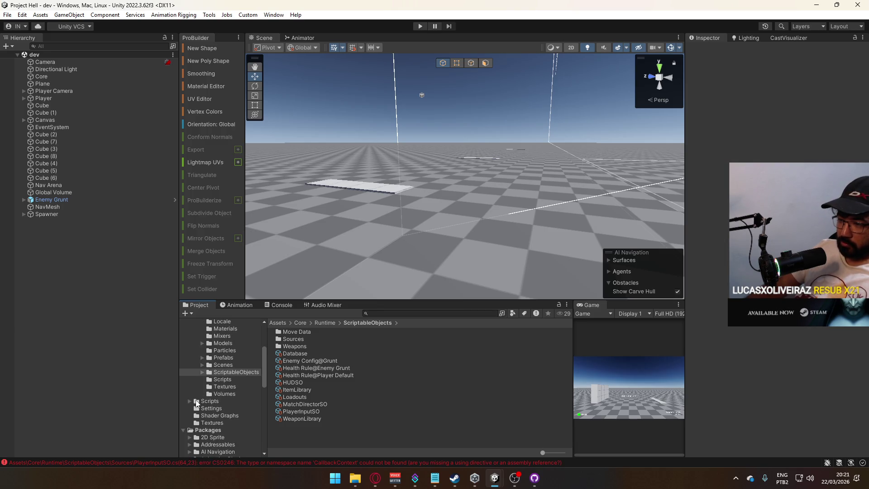
click(190, 401)
click(212, 408)
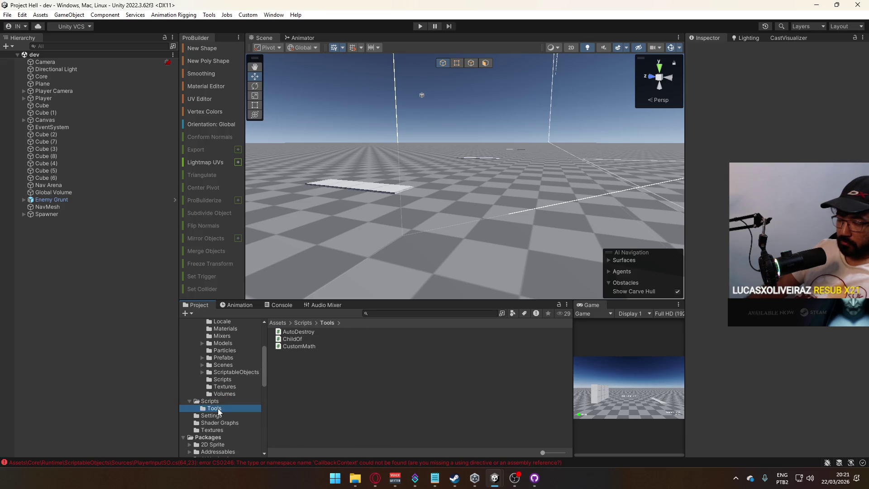
click(296, 338)
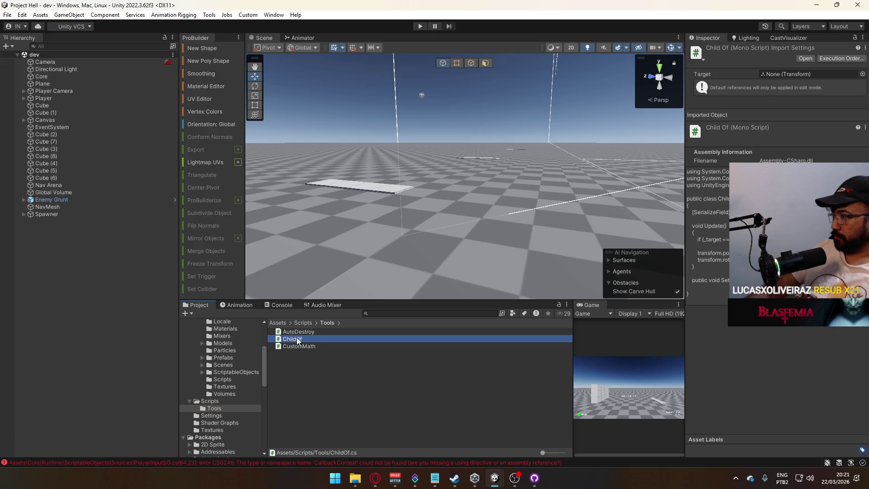
click(299, 332)
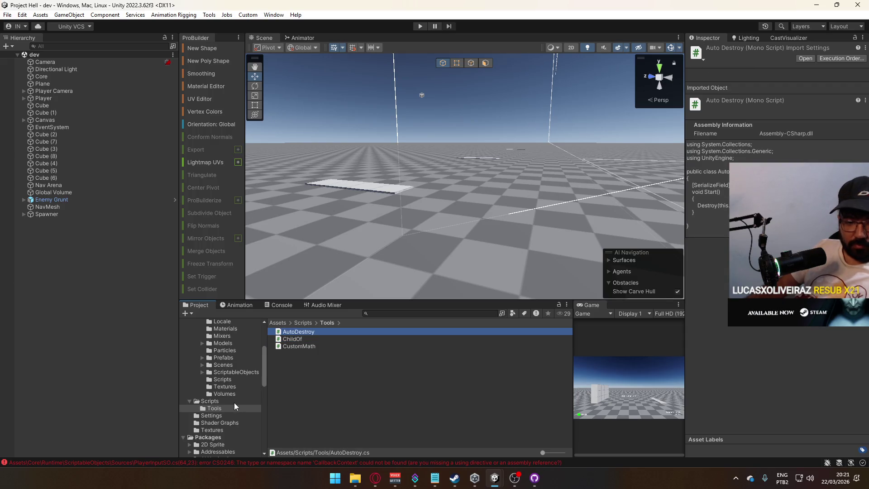
Step: Compare root Scripts with Core/Runtime/Scripts and select every root-level script from BulletScript down
click(216, 402)
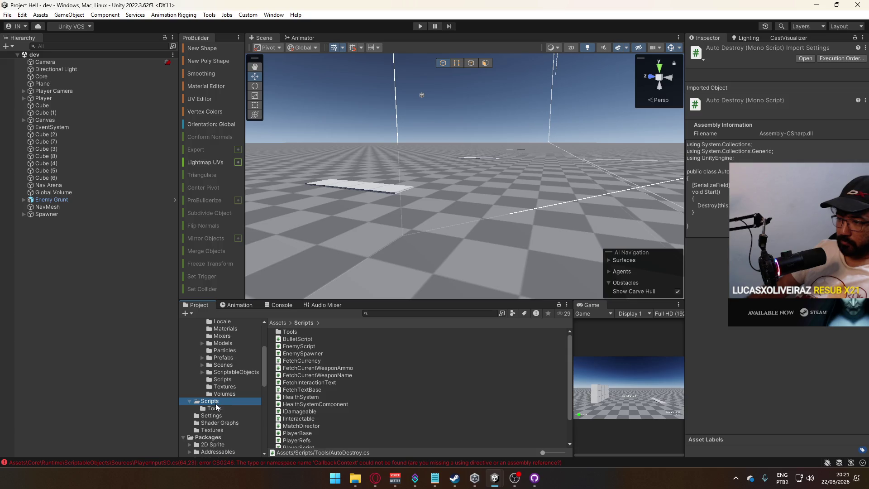
click(216, 407)
click(215, 418)
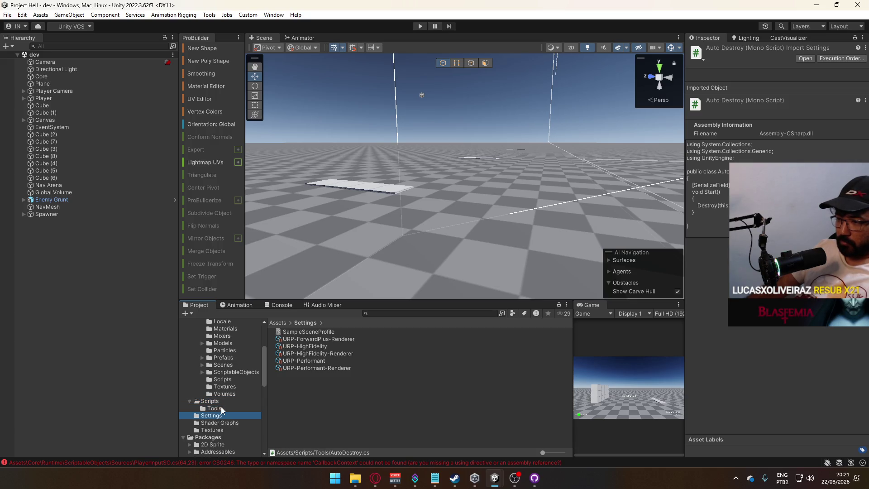
click(222, 409)
click(213, 402)
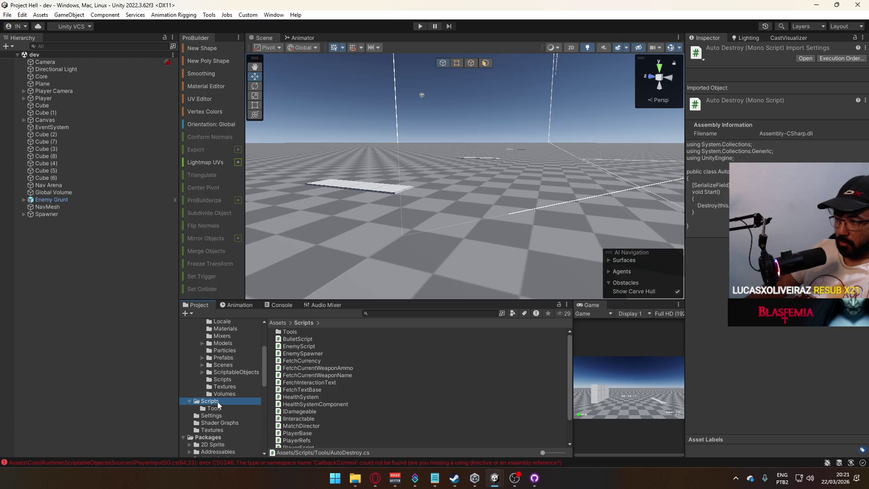
click(303, 338)
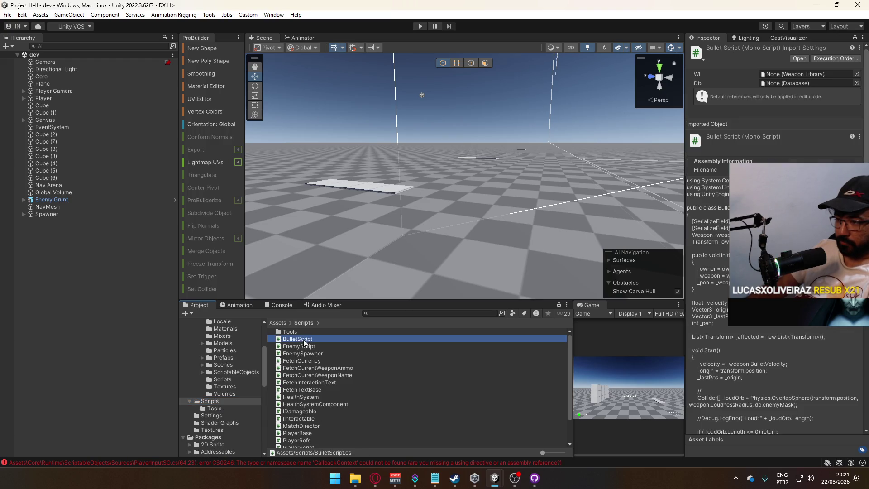
scroll(327, 414, down, 2)
shift+click(309, 446)
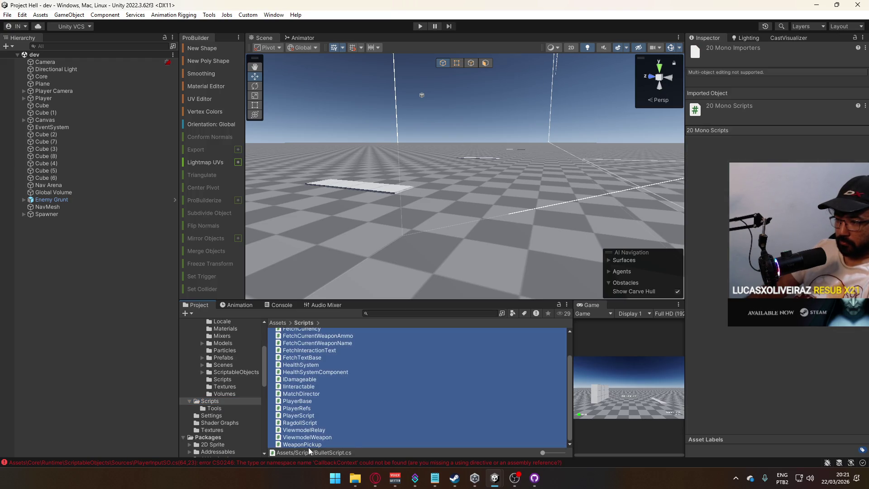
click(219, 380)
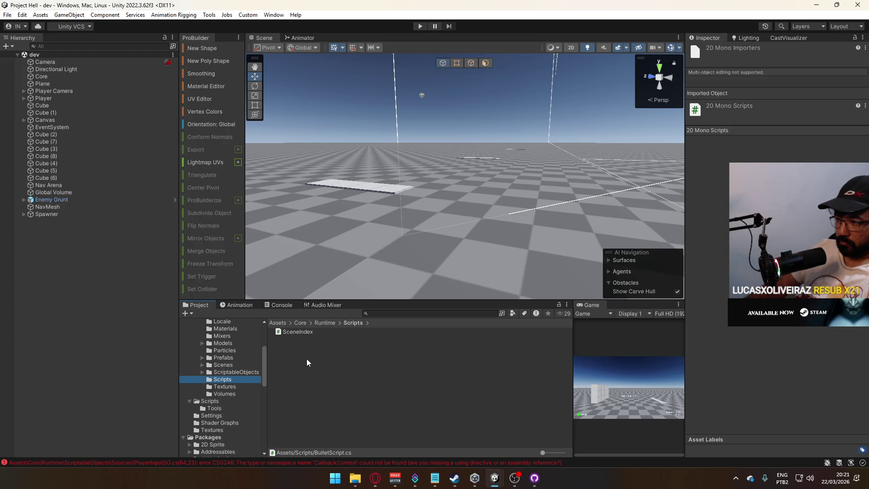
click(210, 401)
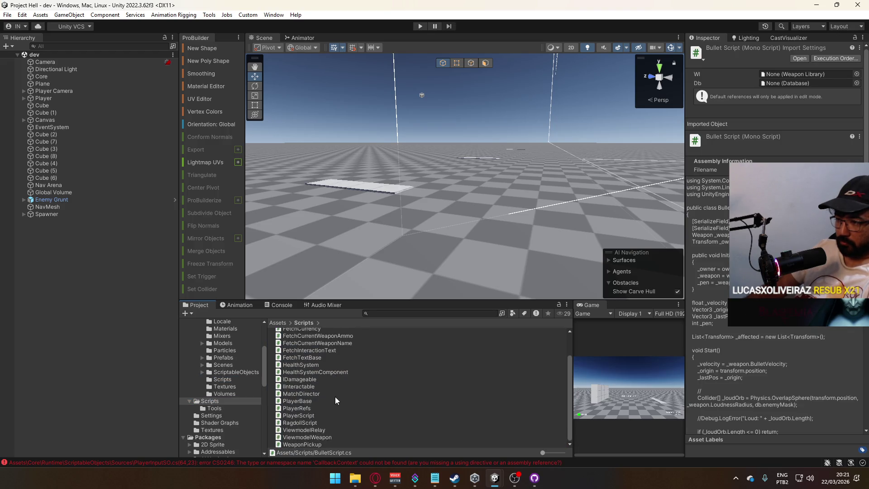
shift+click(303, 444)
scroll(293, 376, up, 2)
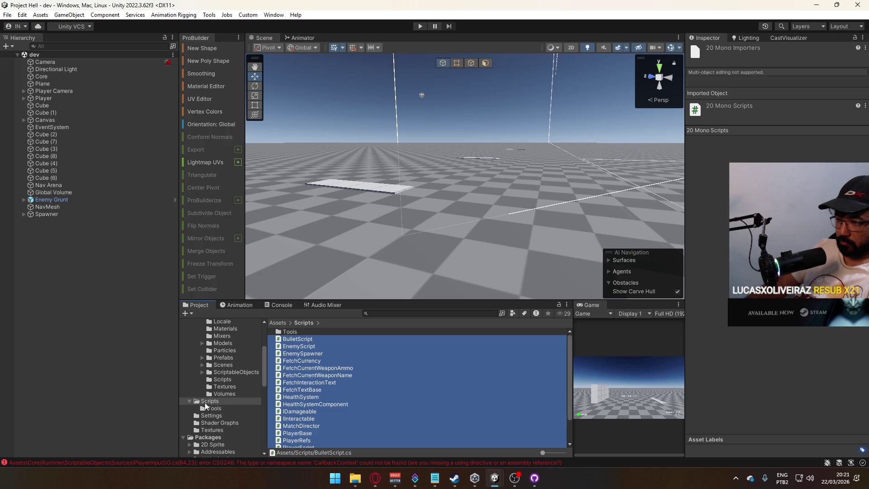
Step: Move the scripts plus Tools into Core/Runtime/Scripts and delete the empty root Scripts folder
ctrl+click(297, 333)
drag(303, 340, 224, 380)
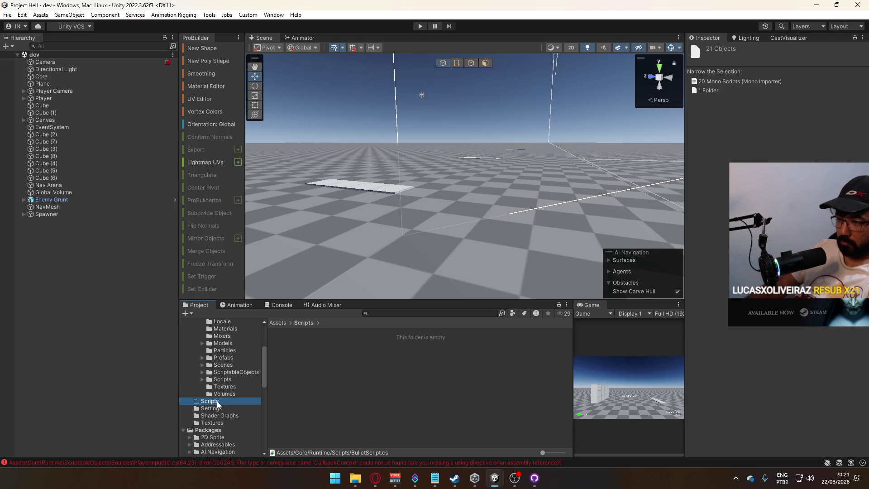
key(Delete)
key(Return)
scroll(230, 396, down, 5)
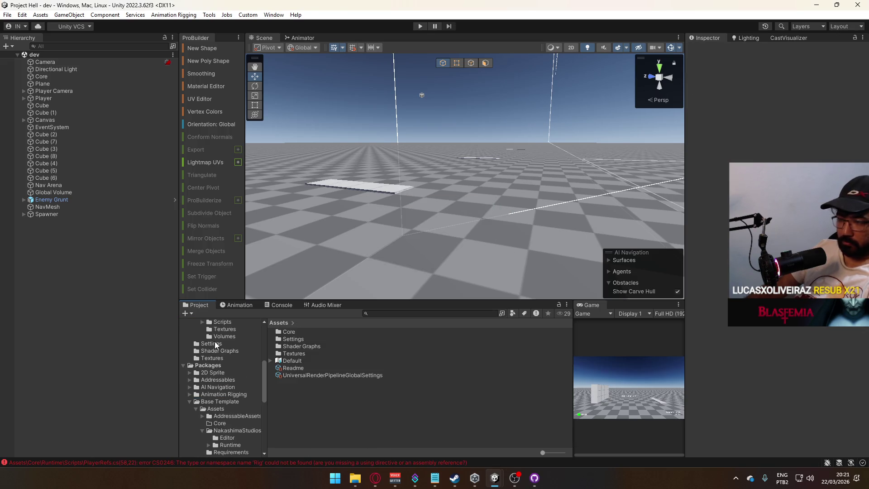
Step: Look through Settings and Shader Graphs, then compare root Textures with Core/Runtime/Textures
click(214, 344)
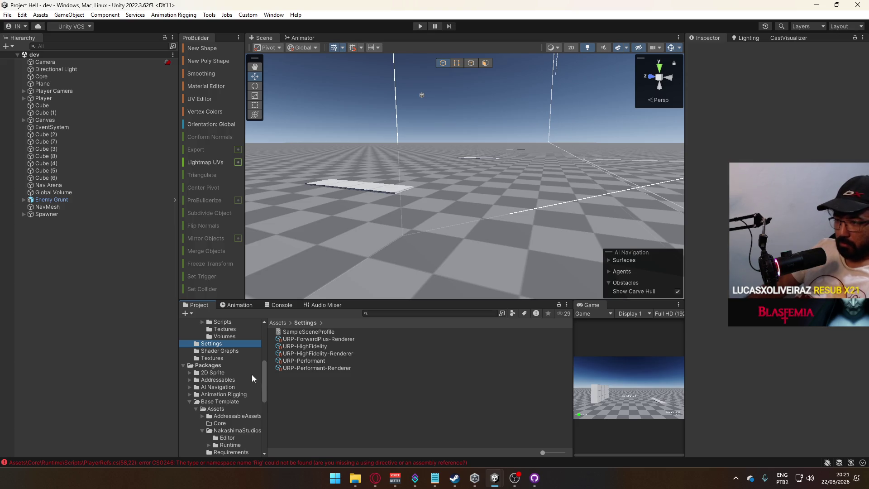
scroll(247, 389, up, 3)
scroll(247, 392, up, 3)
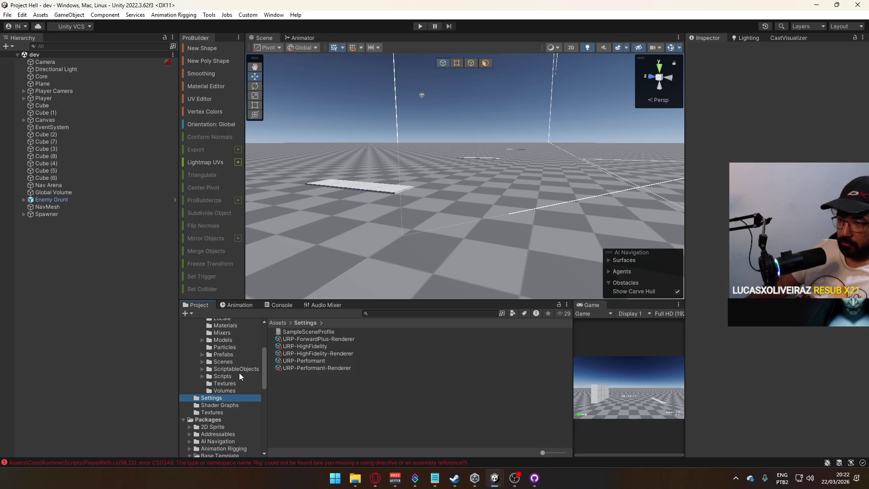
scroll(239, 371, up, 3)
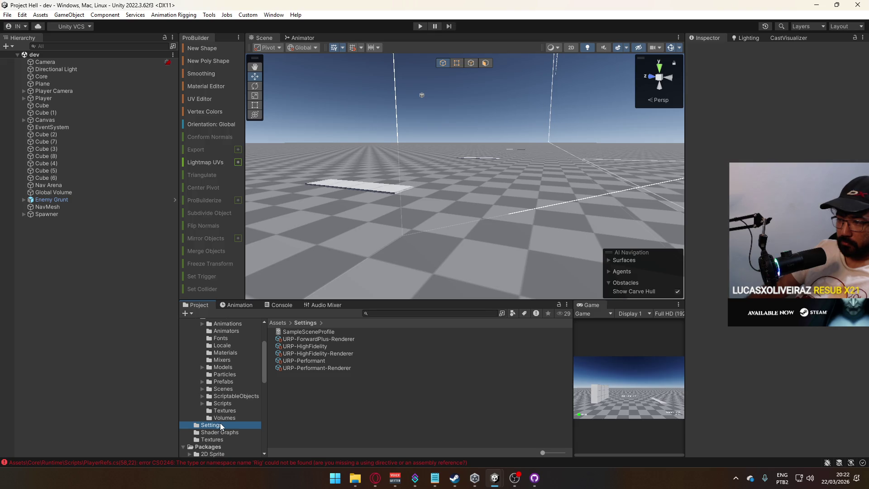
click(222, 433)
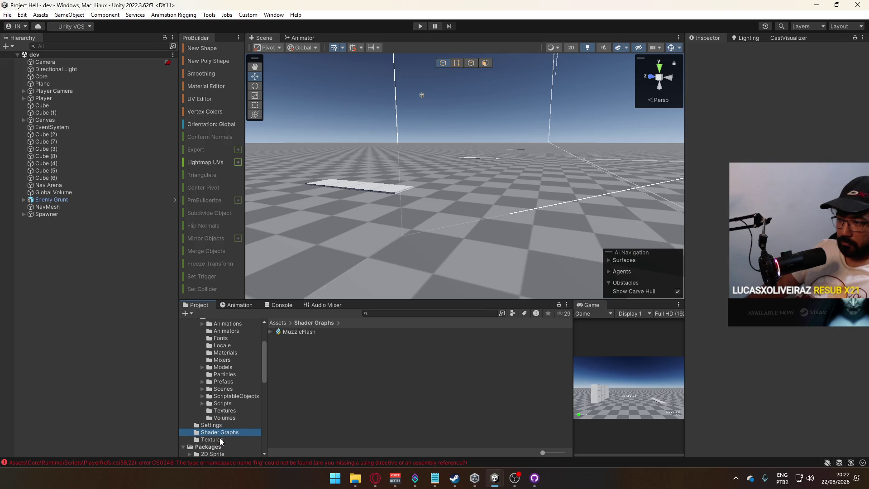
click(220, 440)
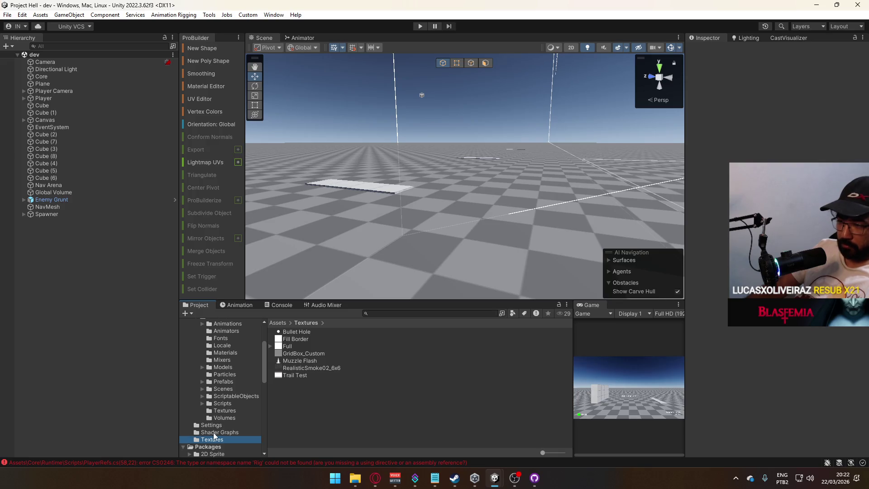
click(224, 412)
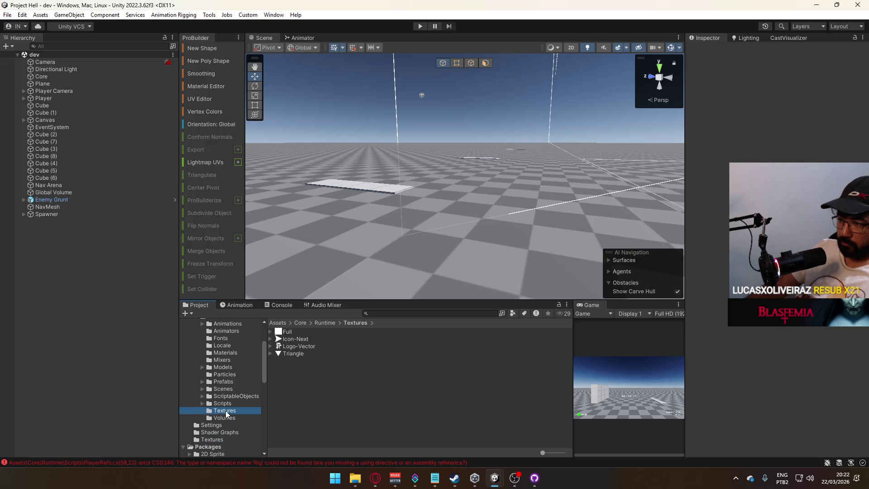
click(213, 439)
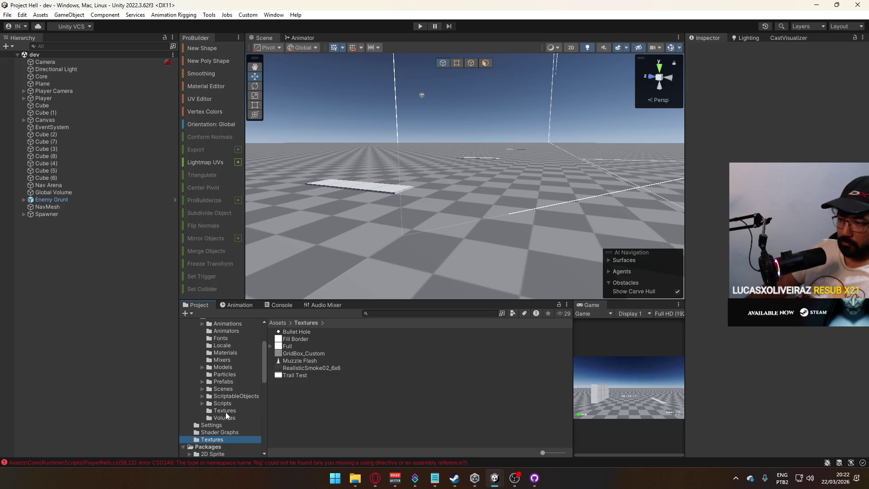
Step: Move the seven root textures, Bullet Hole through Trail Test, into Core/Runtime/Textures
click(280, 374)
shift+click(297, 333)
drag(297, 335, 224, 410)
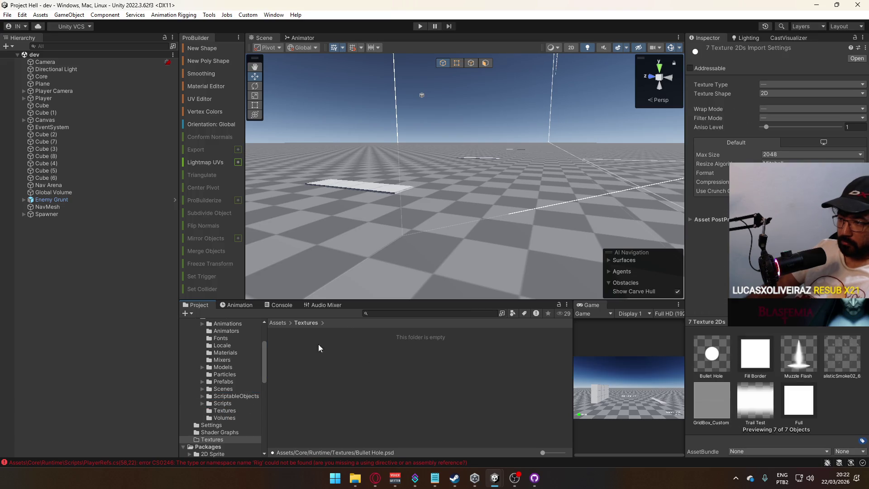
click(224, 411)
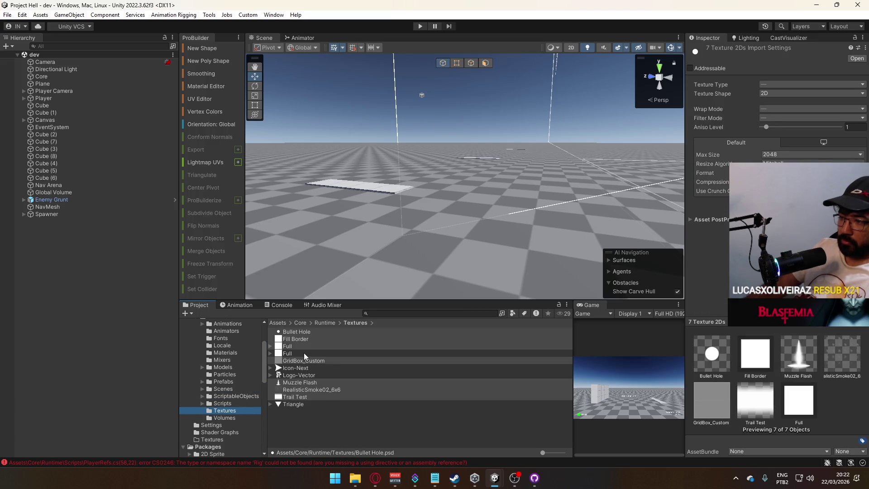
Step: Delete the duplicate Full texture and select the emptied root Textures folder
click(303, 352)
click(308, 344)
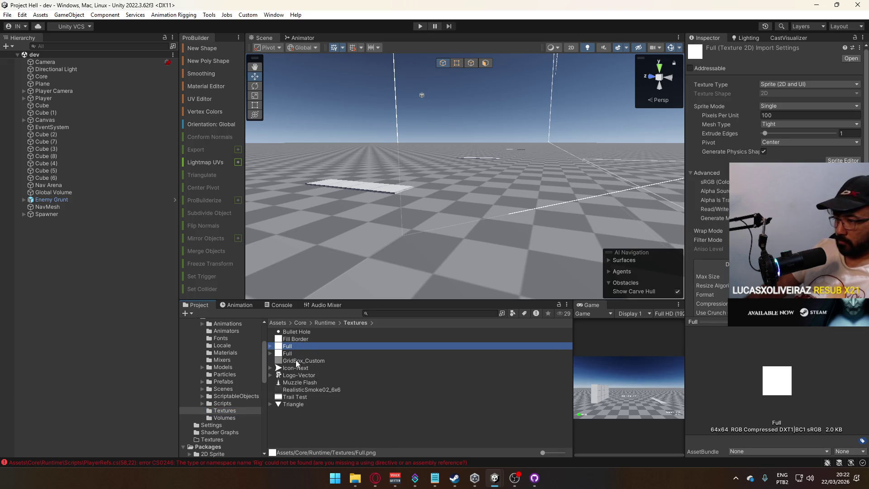
key(Delete)
key(Return)
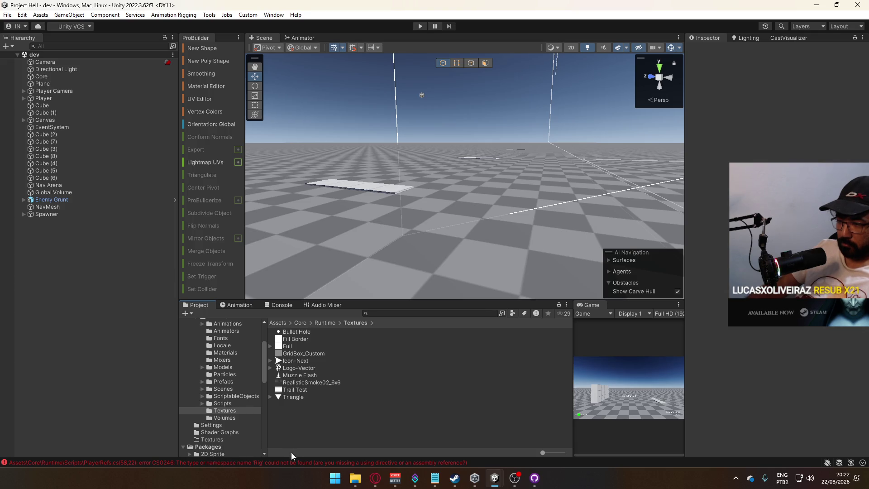
click(212, 439)
Step: Delete the empty root Textures folder and browse the Settings and Shader Graphs folders
key(Delete)
key(Return)
scroll(217, 431, down, 3)
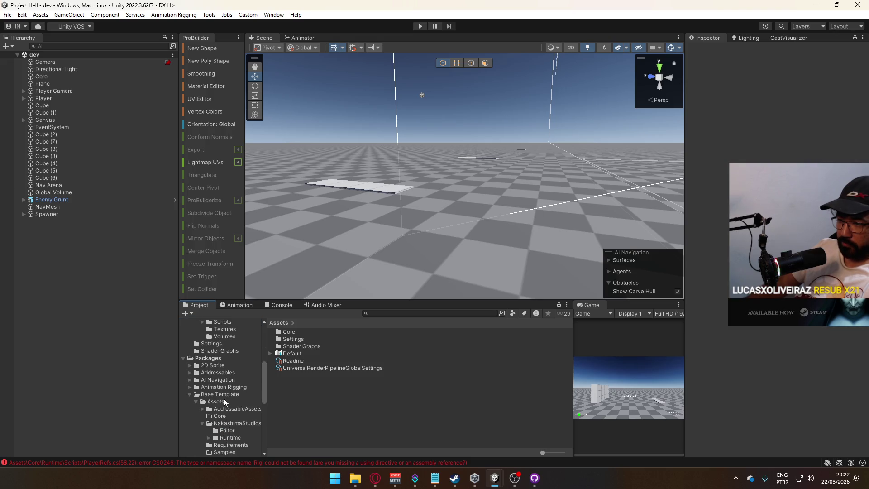
scroll(224, 394, up, 2)
click(231, 371)
click(229, 378)
scroll(228, 389, up, 4)
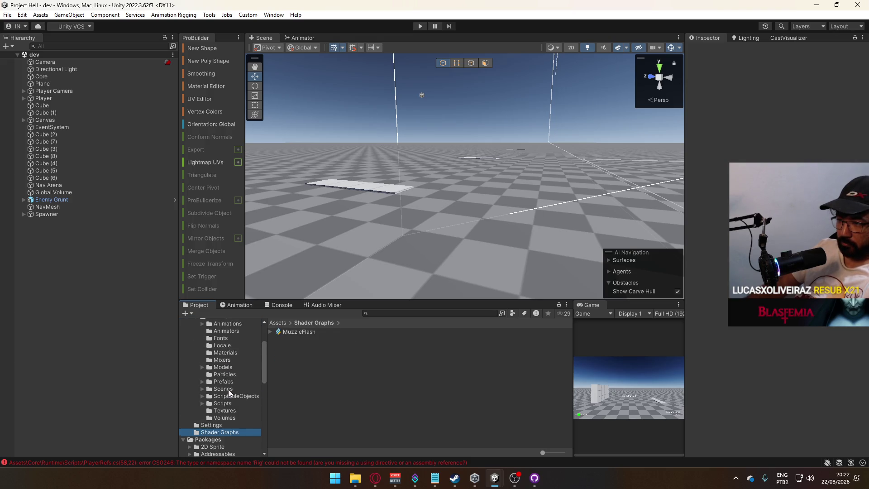
click(210, 425)
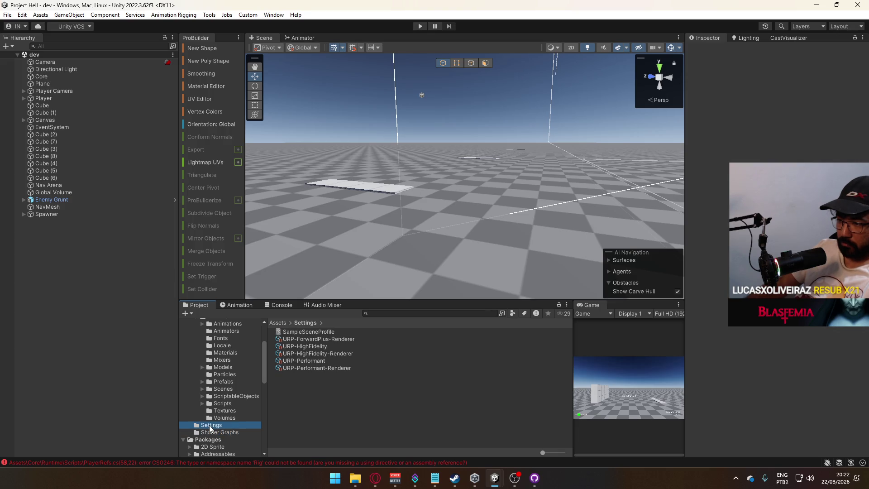
Step: Inspect the MuzzleFlash effect asset, then open the Console and widen it to read full error lines
ctrl+click(215, 432)
scroll(213, 426, up, 3)
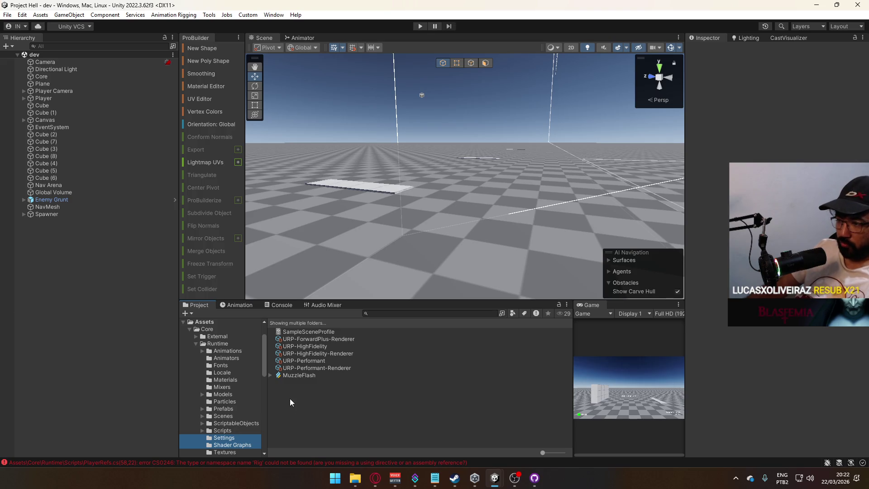
click(299, 376)
click(232, 438)
click(230, 446)
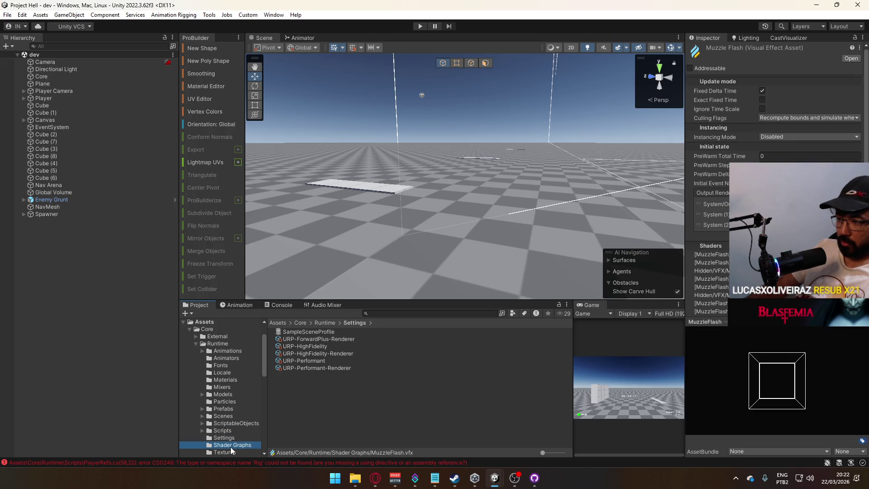
click(312, 415)
click(210, 333)
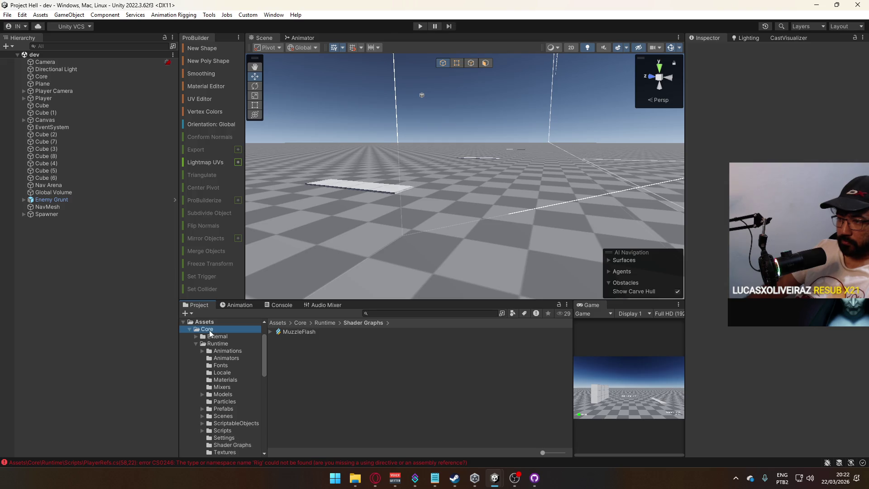
click(278, 306)
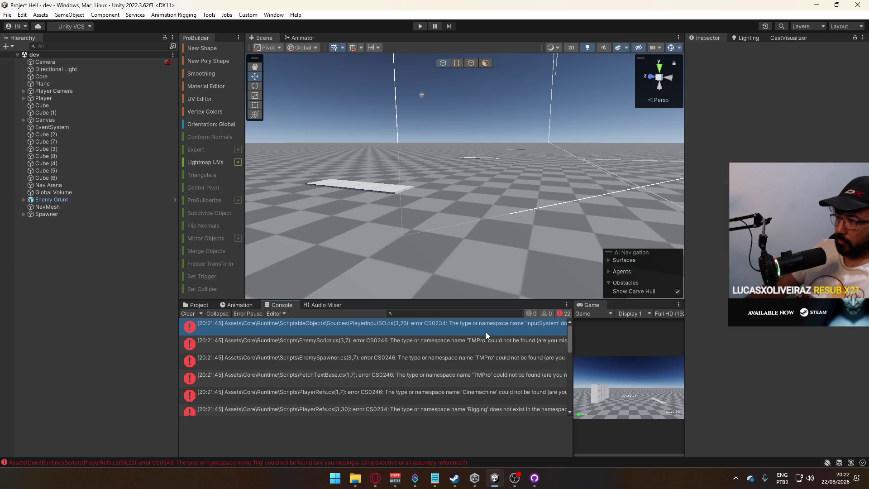
drag(572, 331, 642, 332)
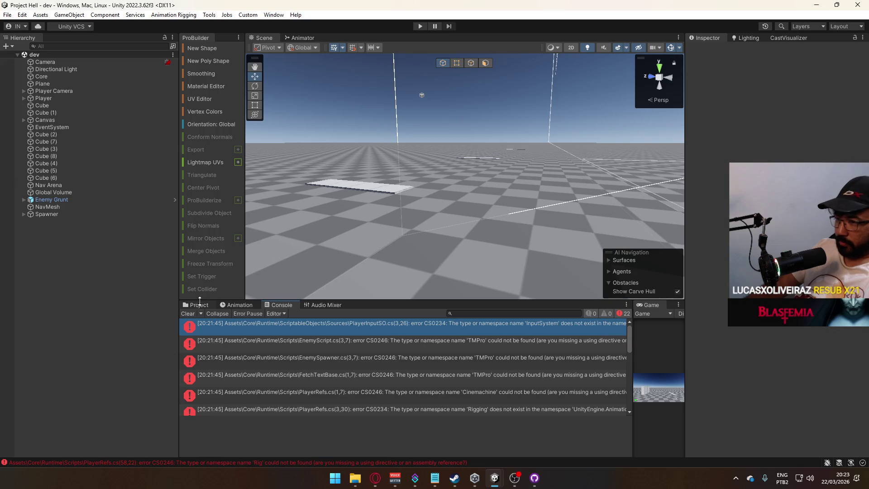
Step: Open Assets/Core/Runtime and select the Core.Runtime assembly definition
click(196, 305)
click(285, 345)
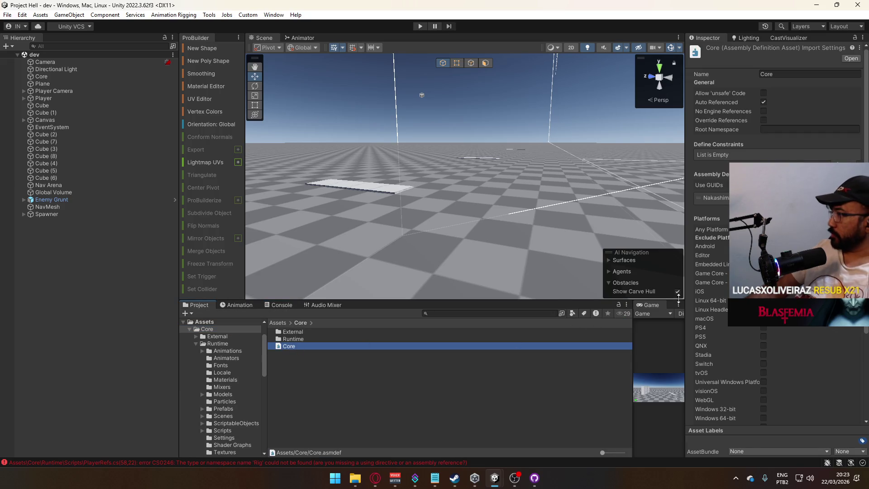
click(288, 340)
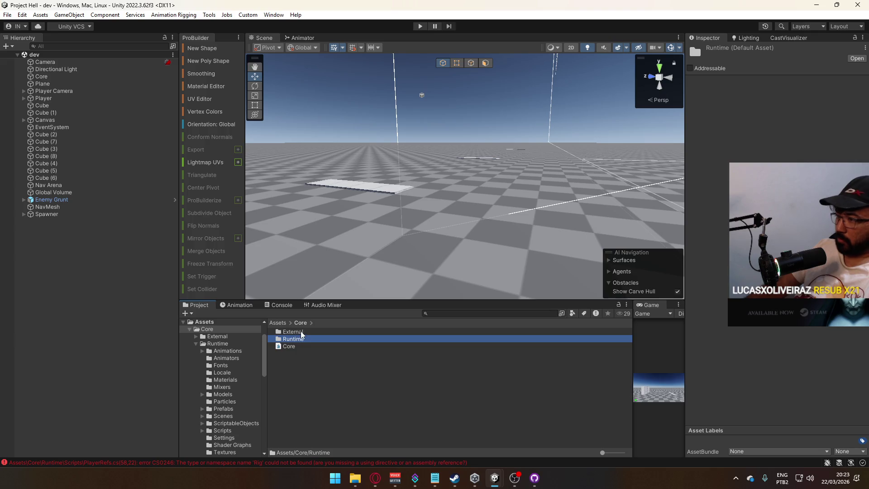
double_click(294, 341)
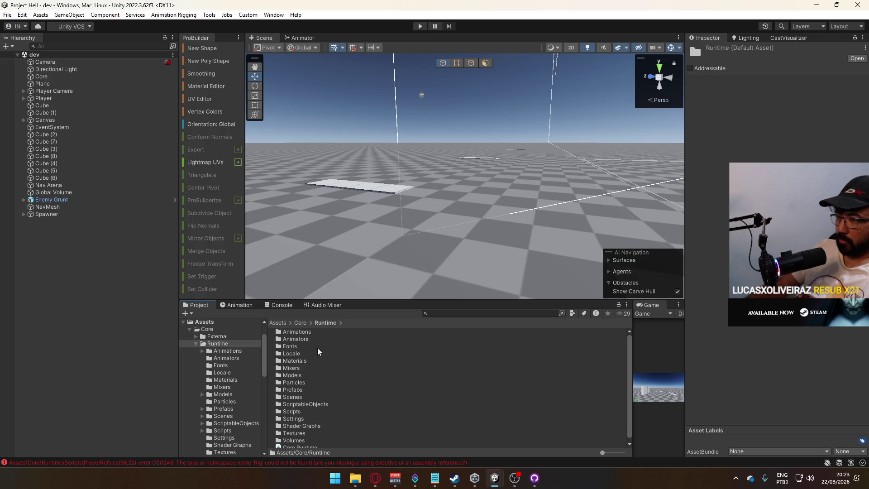
click(296, 444)
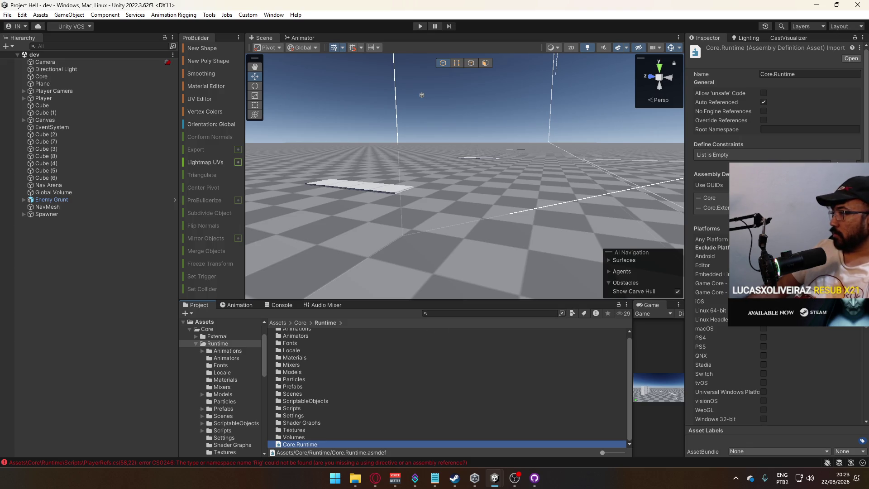
Step: Add NakashimaStudios as an Assembly Definition Reference of Core.Runtime and apply
click(847, 218)
click(855, 218)
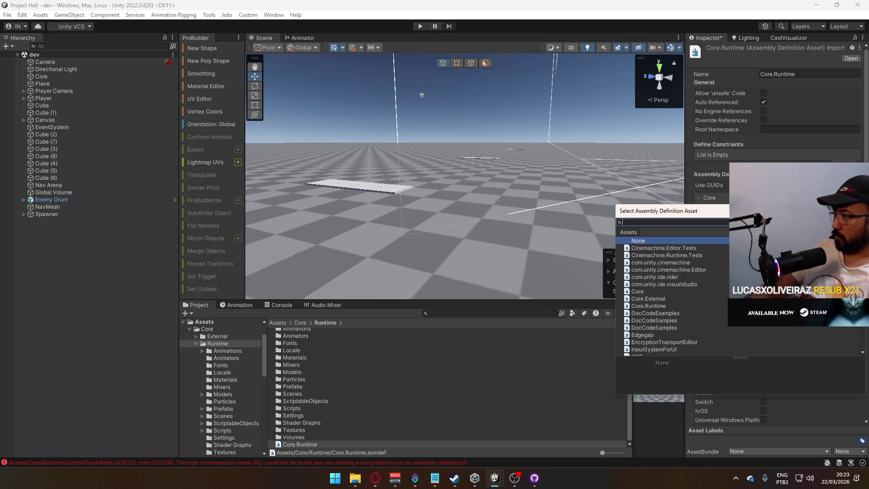
text(naka)
click(670, 250)
double_click(670, 251)
scroll(837, 402, down, 5)
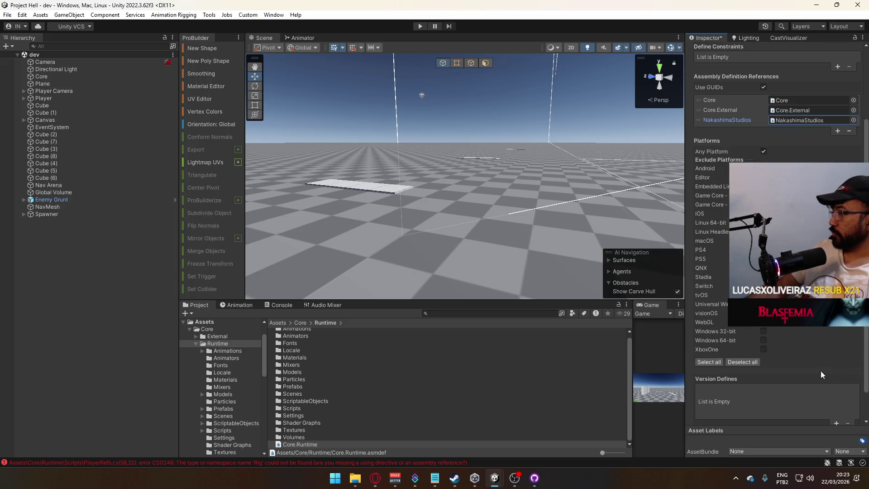
click(851, 405)
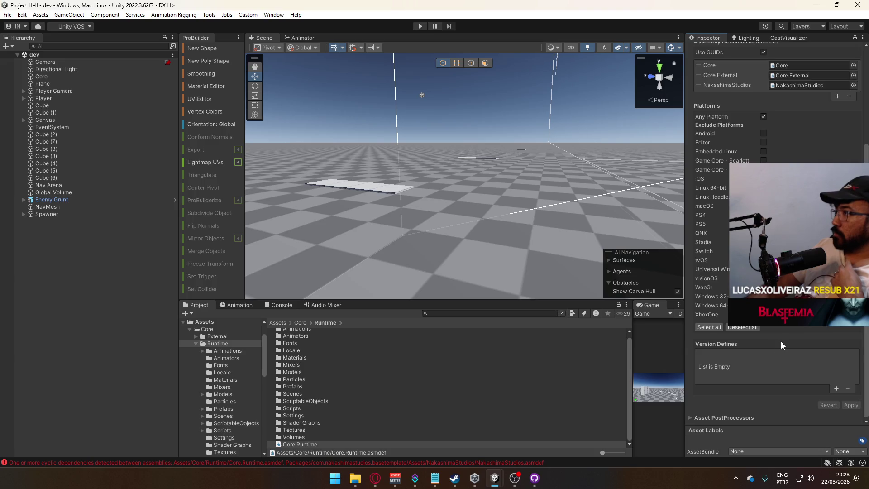
Step: Remove the NakashimaStudios reference so Core.Runtime keeps only Core and Core.External
scroll(781, 342, up, 1)
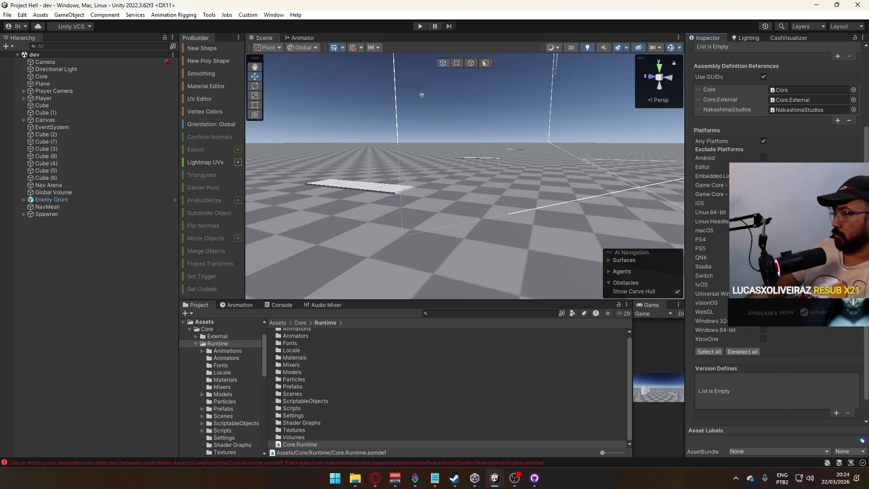
click(330, 445)
key(F2)
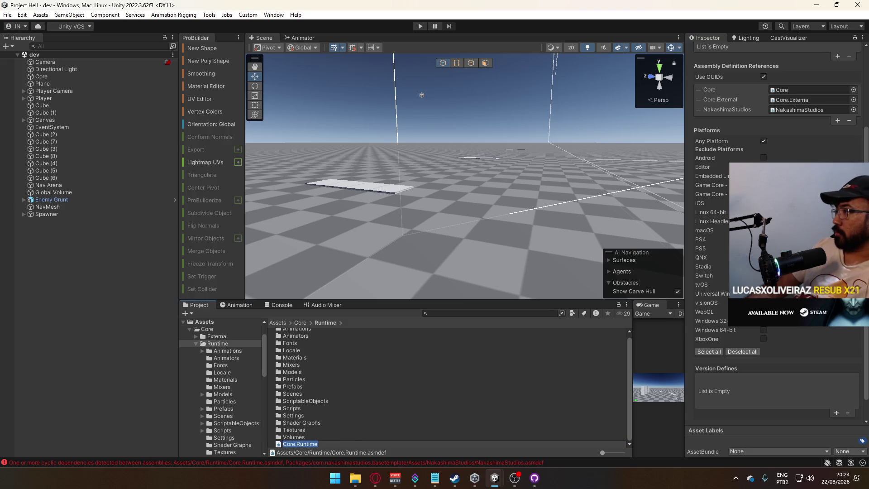
click(735, 111)
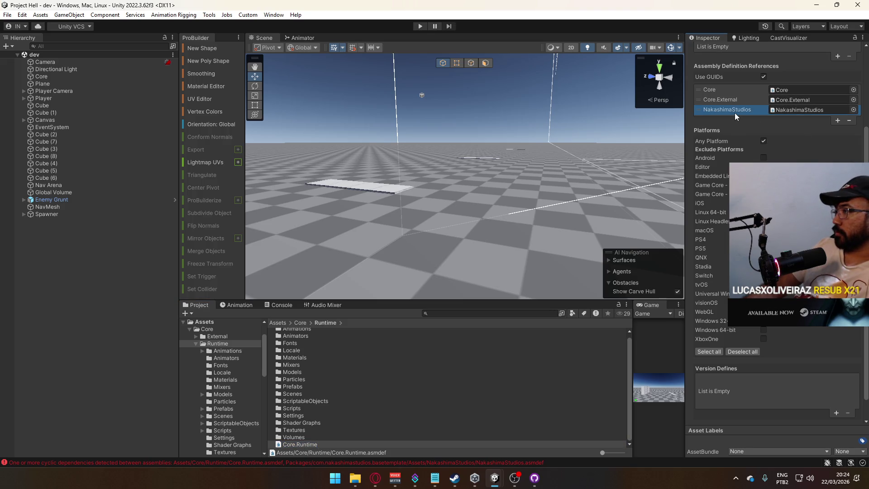
click(849, 121)
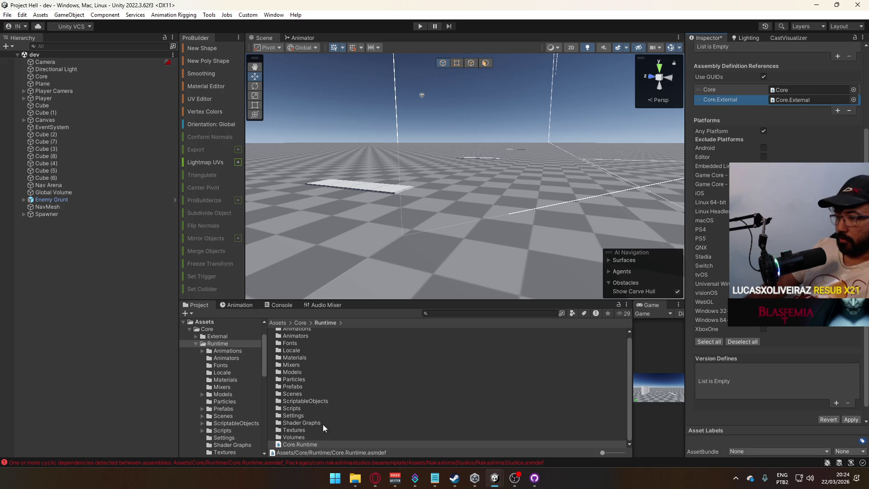
click(222, 327)
click(310, 346)
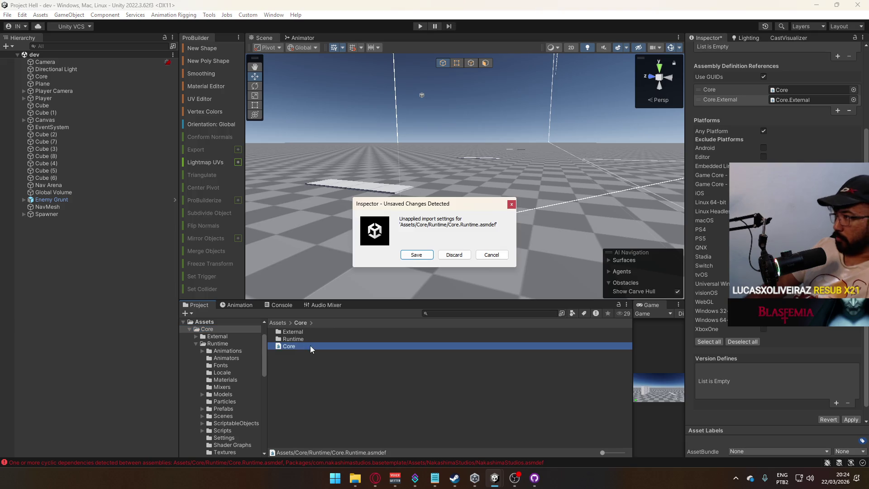
Step: Save the pending Core.Runtime changes and recheck the Console errors
click(430, 252)
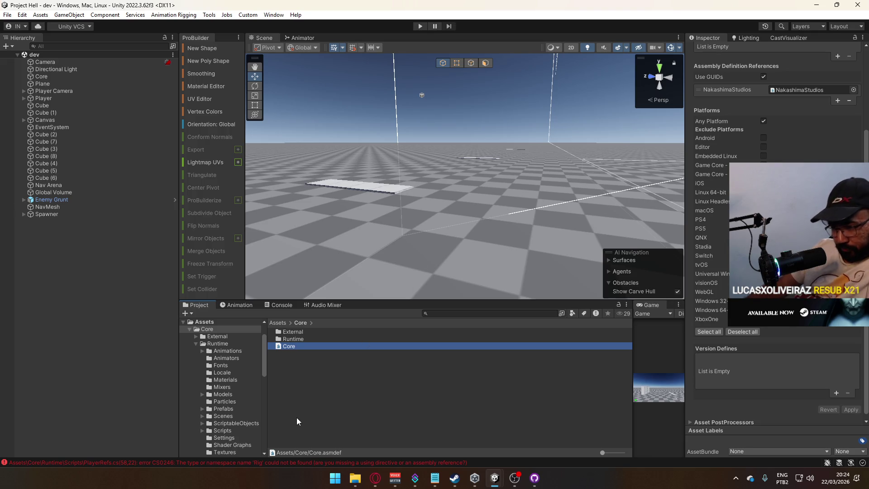
click(308, 461)
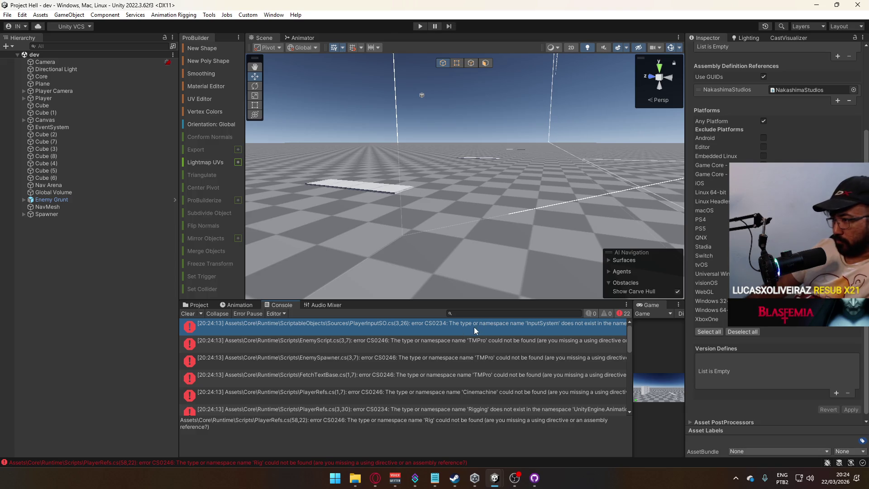
click(195, 307)
scroll(261, 360, down, 5)
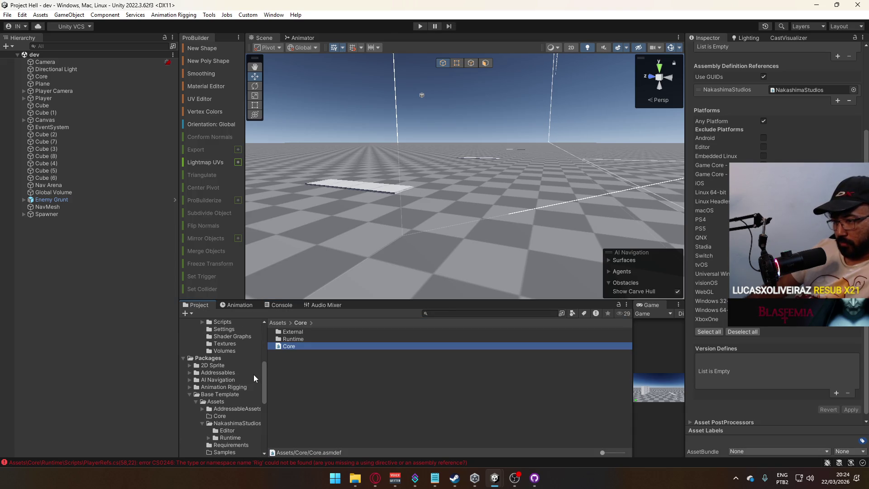
Step: Inspect the Base Template NakashimaStudios asmdef and Runtime folder, then view Core/Runtime/Scripts
click(238, 424)
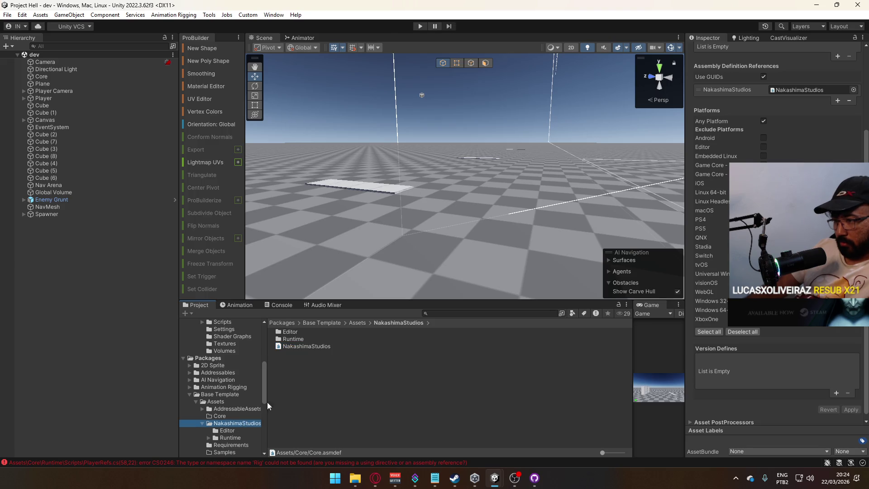
click(322, 346)
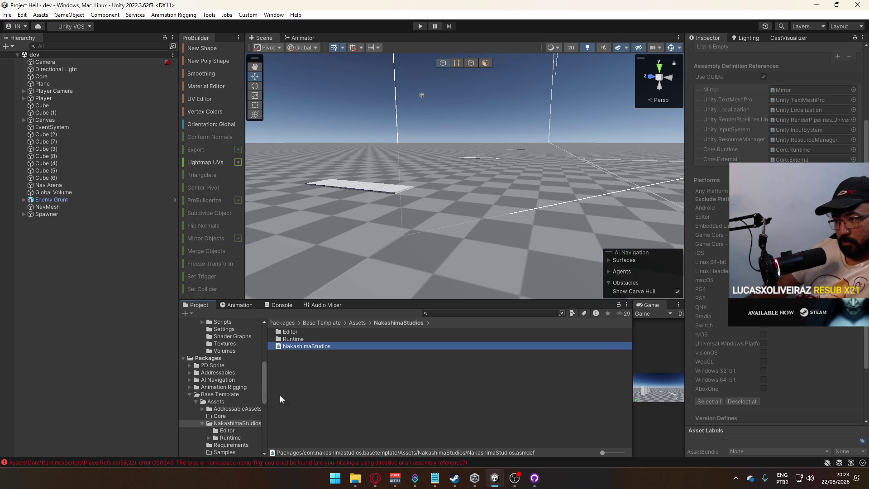
double_click(314, 339)
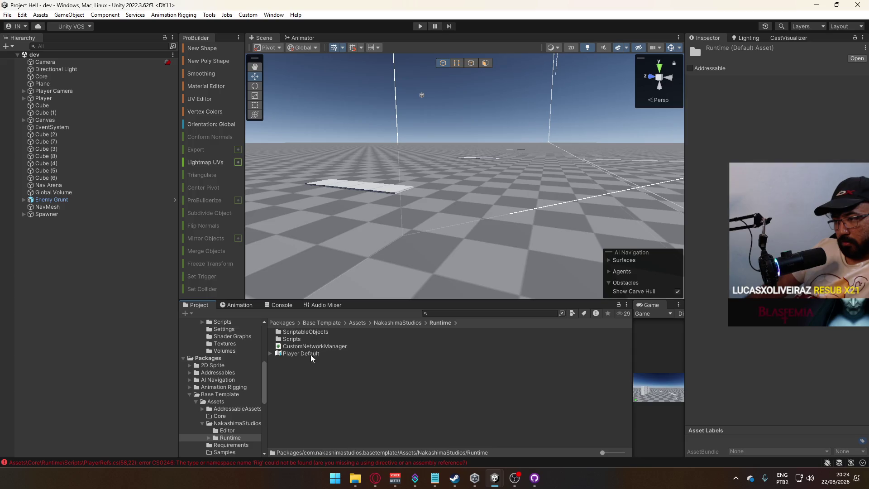
click(382, 323)
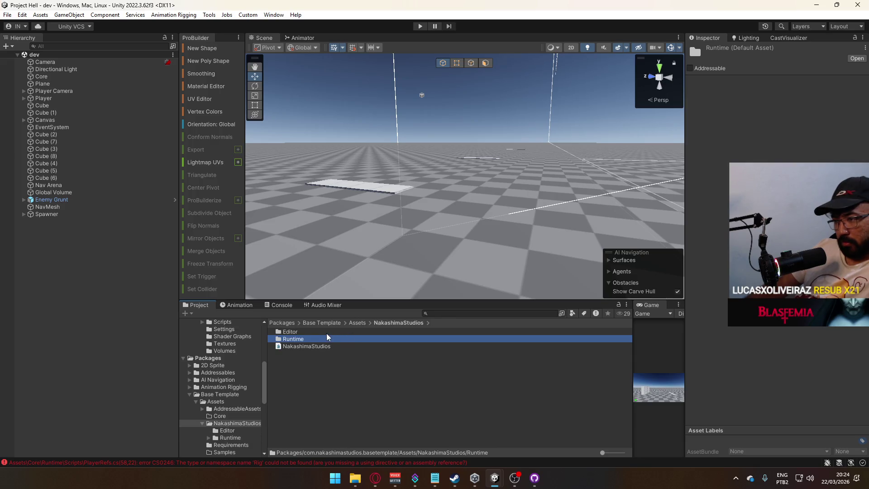
scroll(222, 388, up, 10)
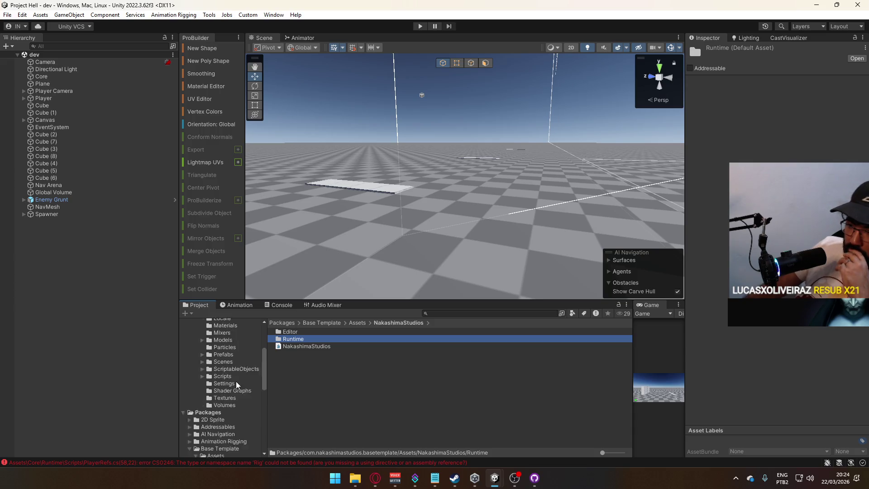
scroll(229, 410, down, 2)
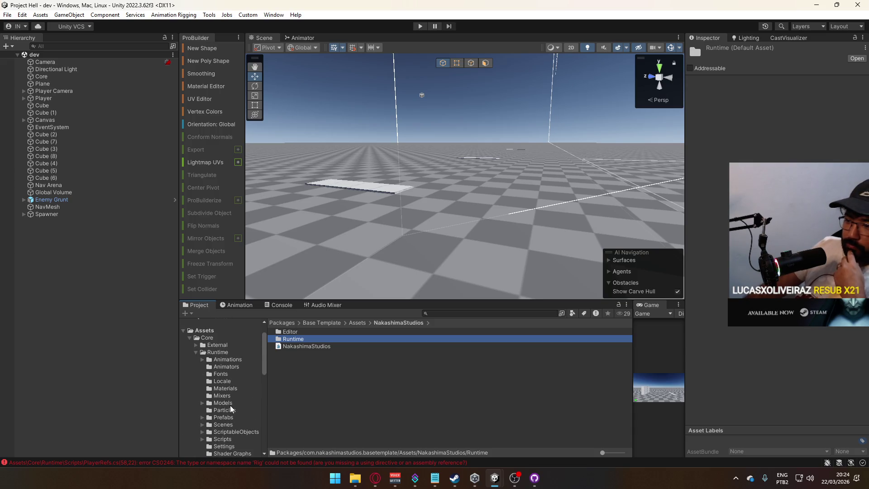
scroll(226, 415, down, 2)
click(222, 412)
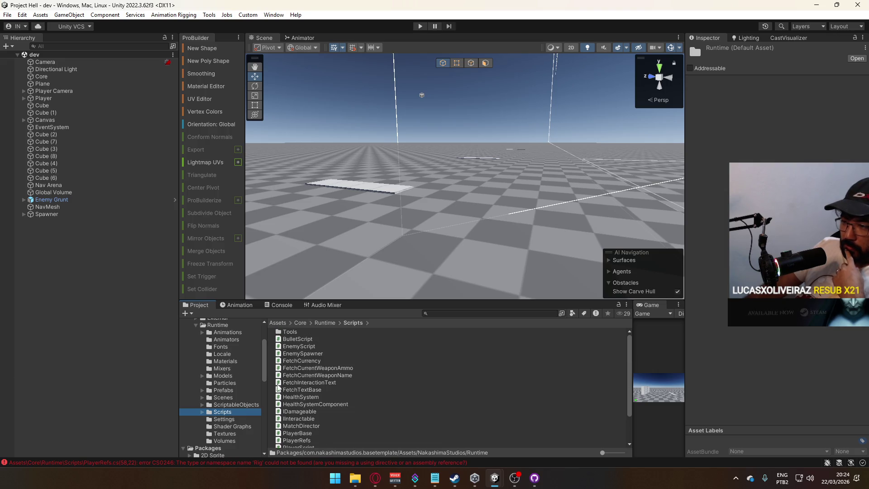
Step: Reselect Core.Runtime's asmdef and scroll the Console's missing InputSystem, TMPro, Cinemachine, Rigging errors
click(223, 326)
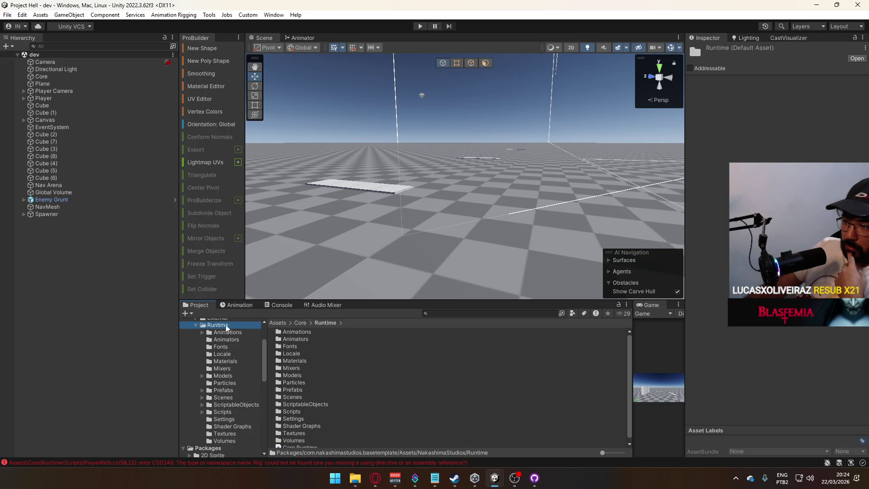
click(301, 445)
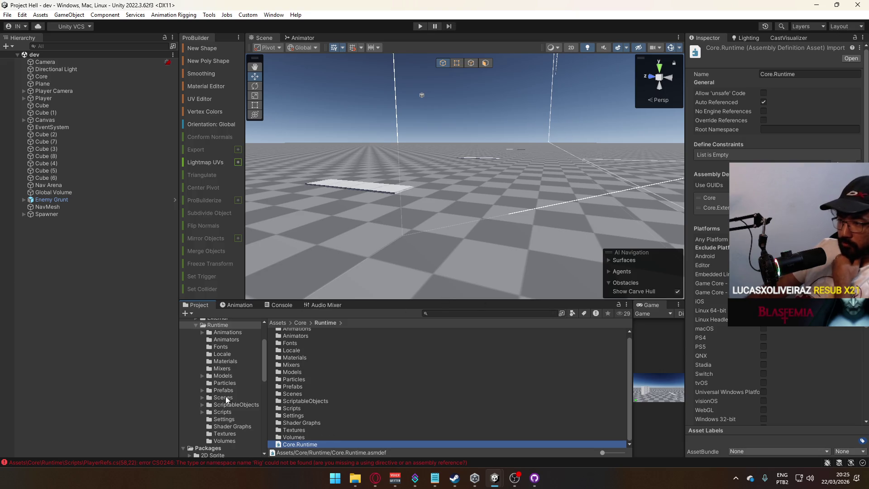
click(277, 305)
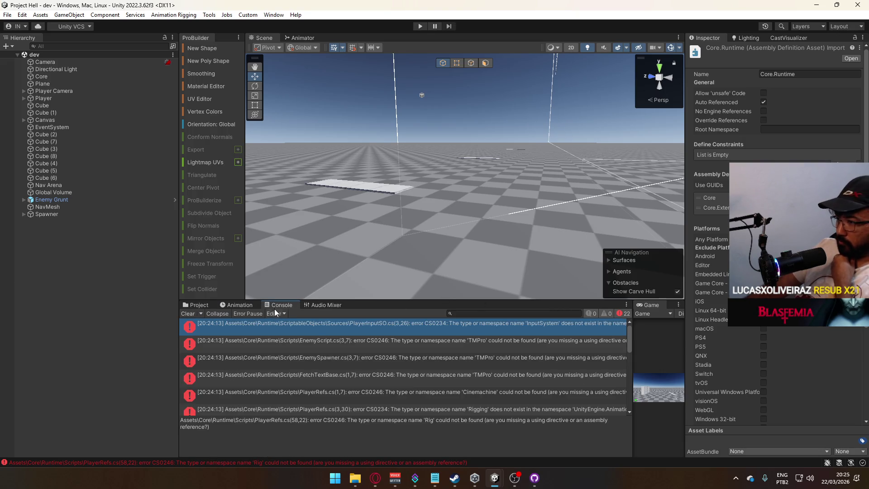
scroll(486, 381, down, 2)
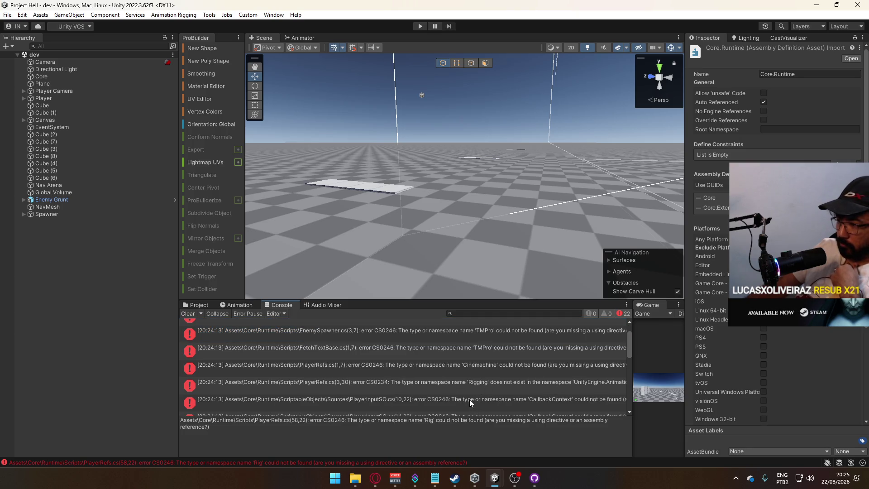
scroll(469, 399, down, 2)
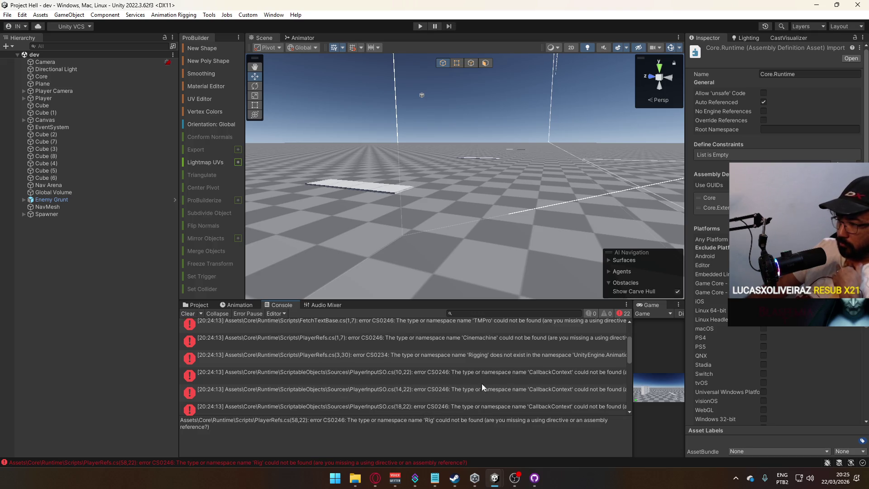
scroll(498, 380, up, 3)
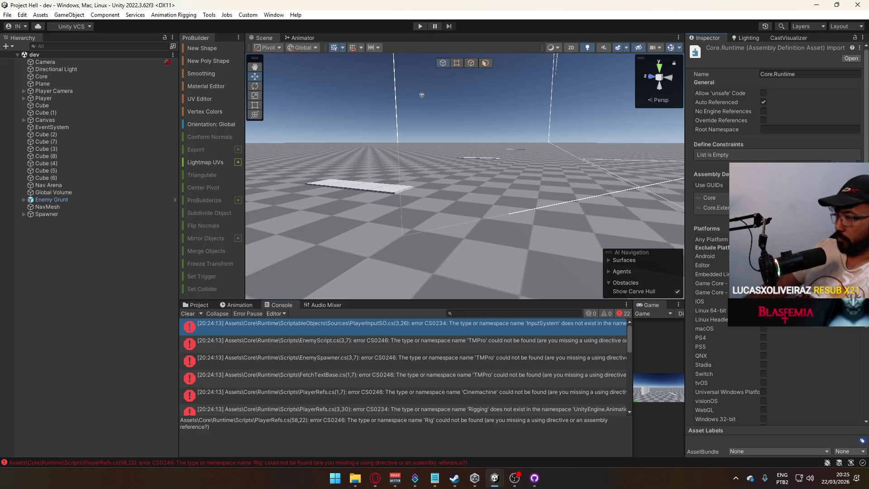
Step: Add Unity.InputSystem as a Core.Runtime assembly reference and apply
click(854, 217)
click(855, 218)
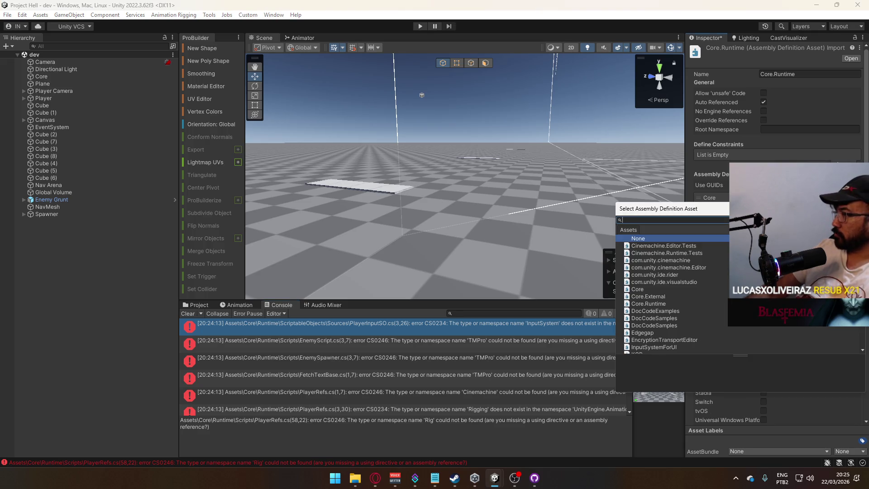
text(input)
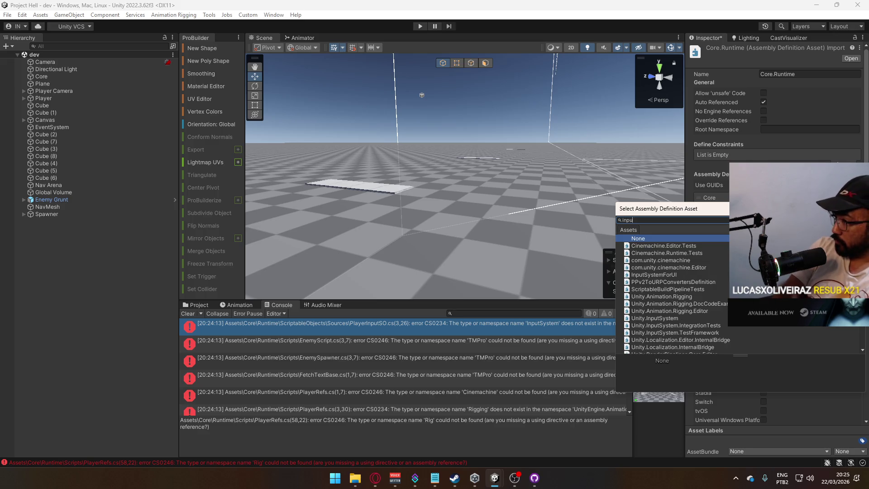
double_click(690, 253)
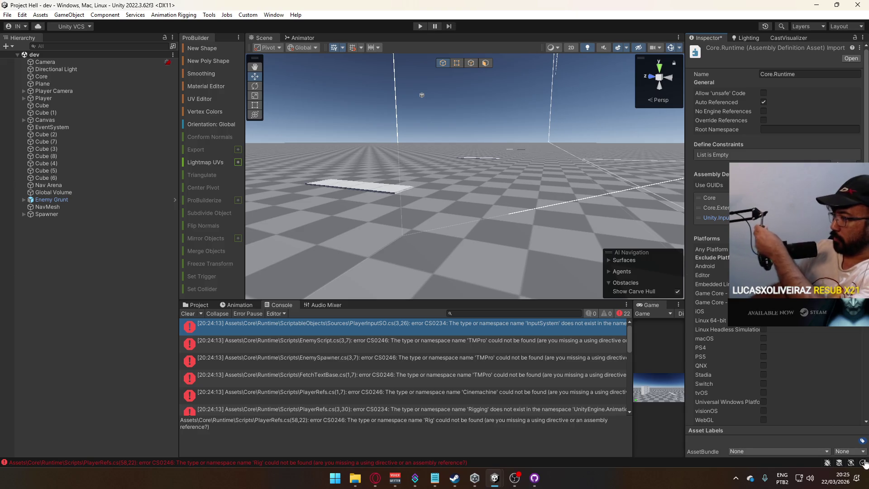
scroll(797, 272, down, 5)
click(851, 415)
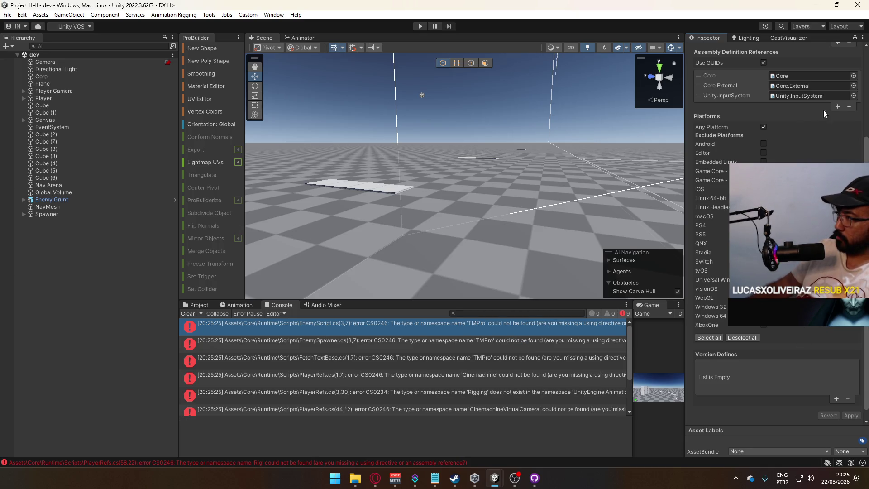
Step: Add Unity.TextMeshPro as another assembly reference and apply
click(838, 108)
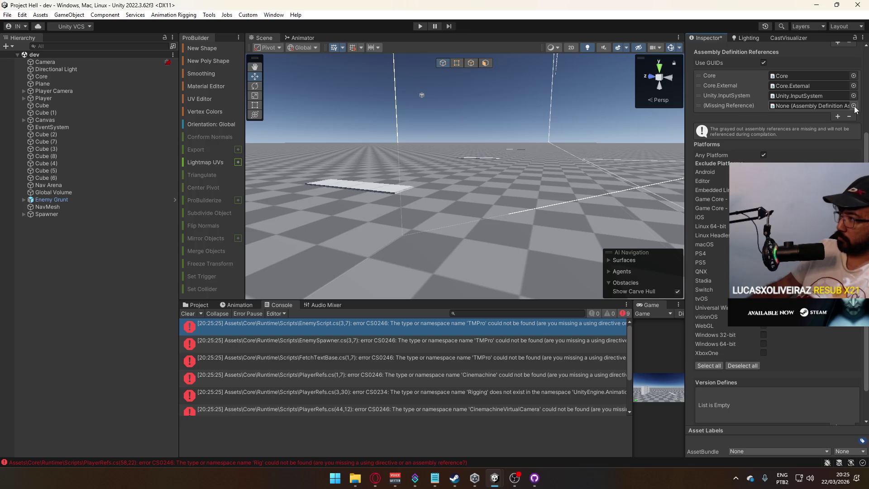
click(854, 106)
text(tmp)
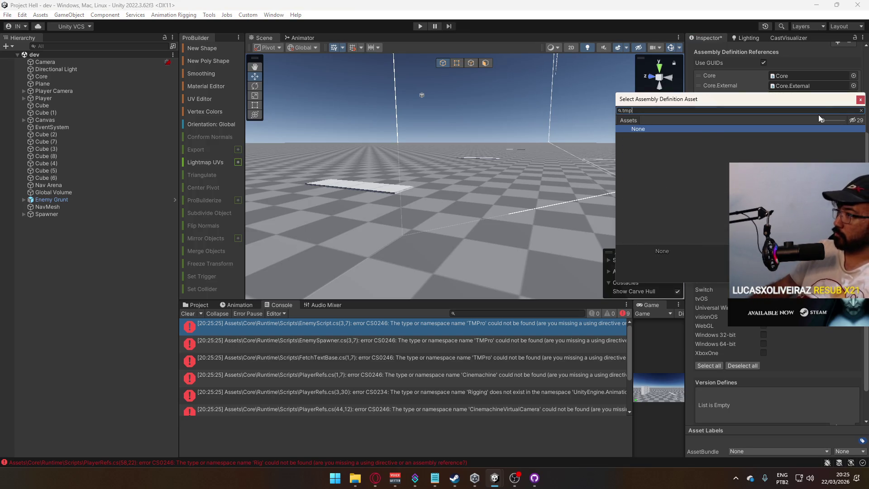
key(BackSpace)
key(BackSpace)
key(BackSpace)
text(text)
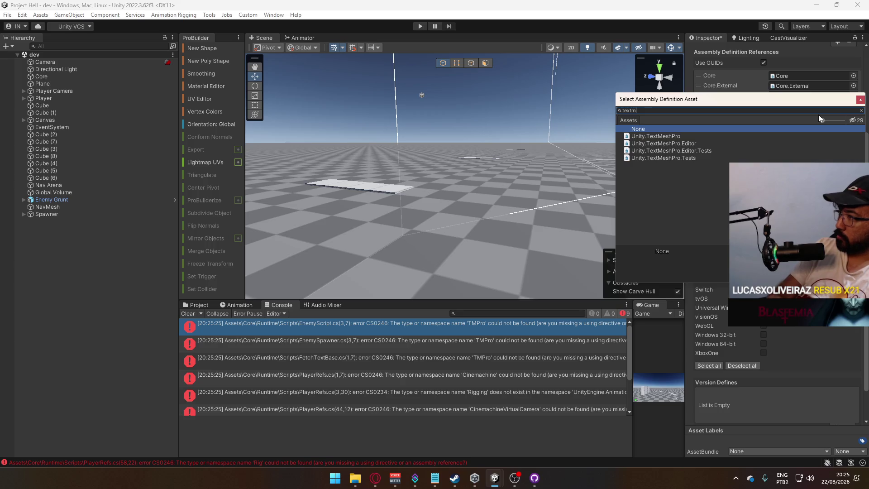
double_click(704, 136)
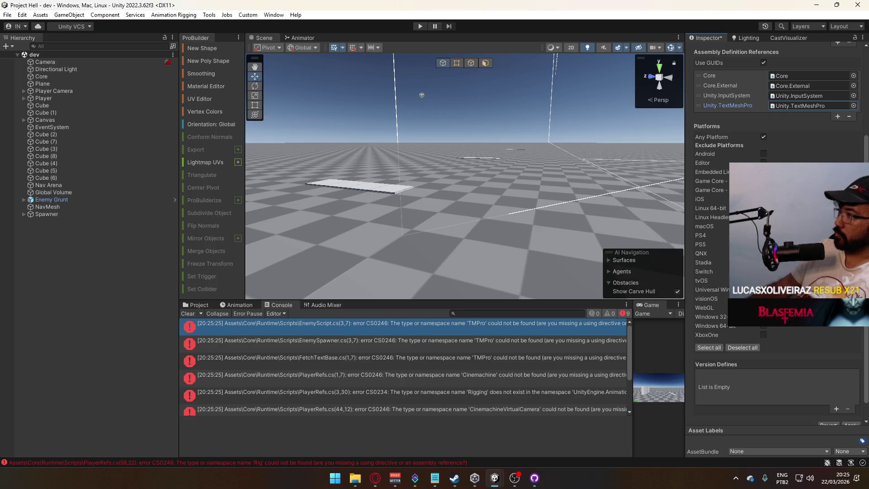
click(851, 424)
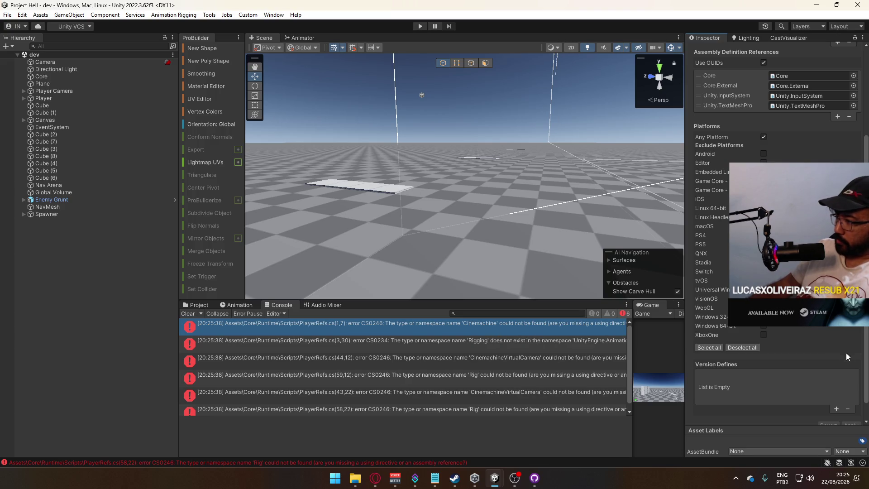
Step: Add the Cinemachine assembly as a third reference and apply
click(838, 117)
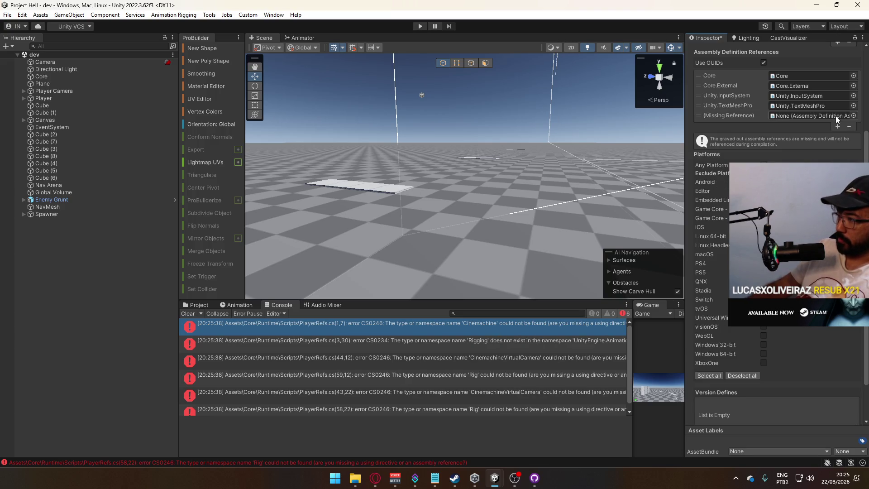
click(854, 115)
text(cinem)
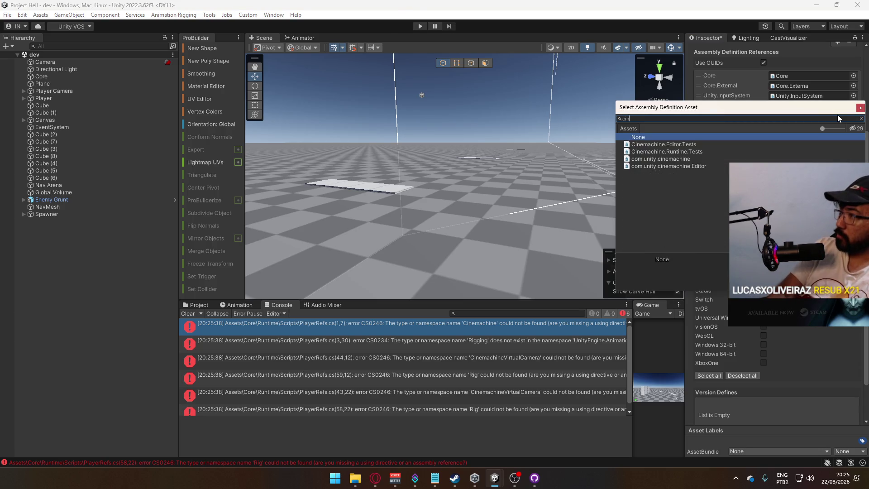
double_click(692, 158)
scroll(843, 397, down, 2)
click(850, 405)
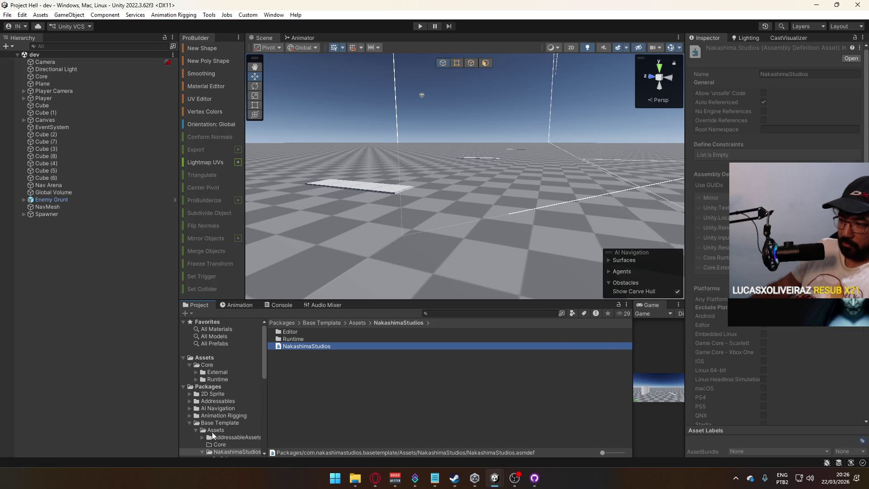
Step: Collapse Packages and open Assets/Core/Runtime/Scripts to view BulletScript, EnemyScript, HealthSystem and others
click(182, 386)
click(211, 366)
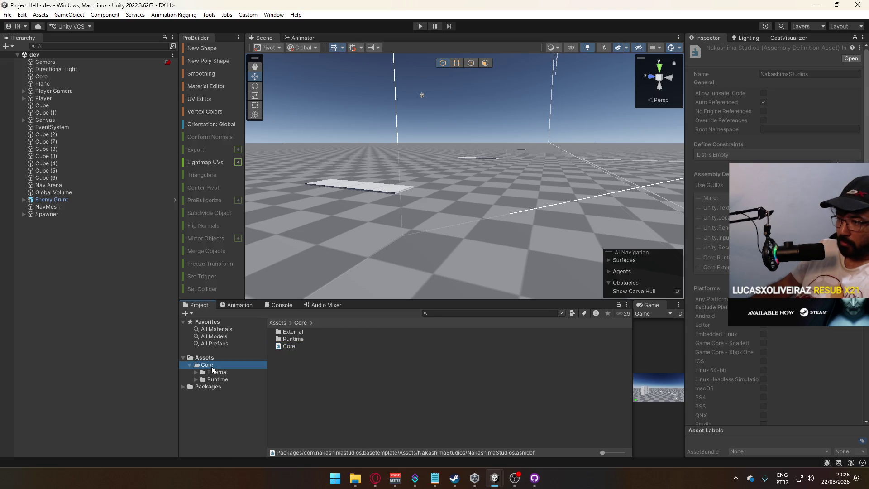
double_click(293, 339)
scroll(317, 399, down, 1)
click(312, 409)
double_click(312, 413)
scroll(392, 362, down, 5)
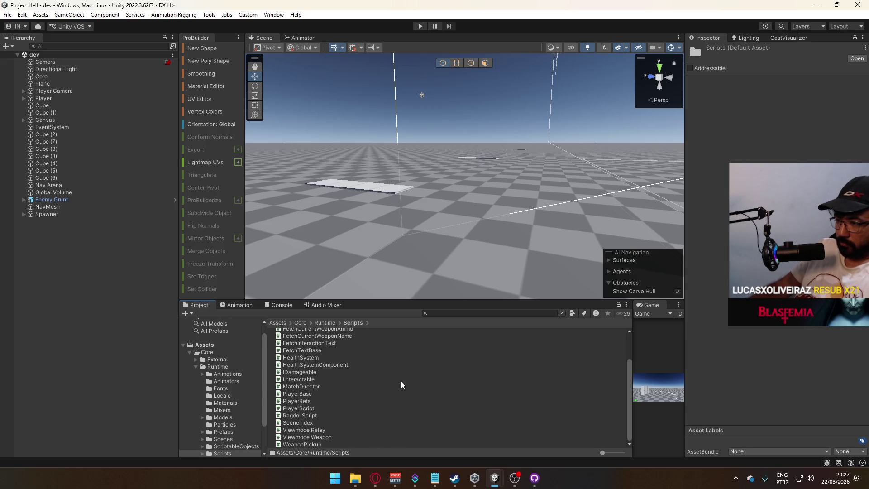
scroll(401, 384, up, 3)
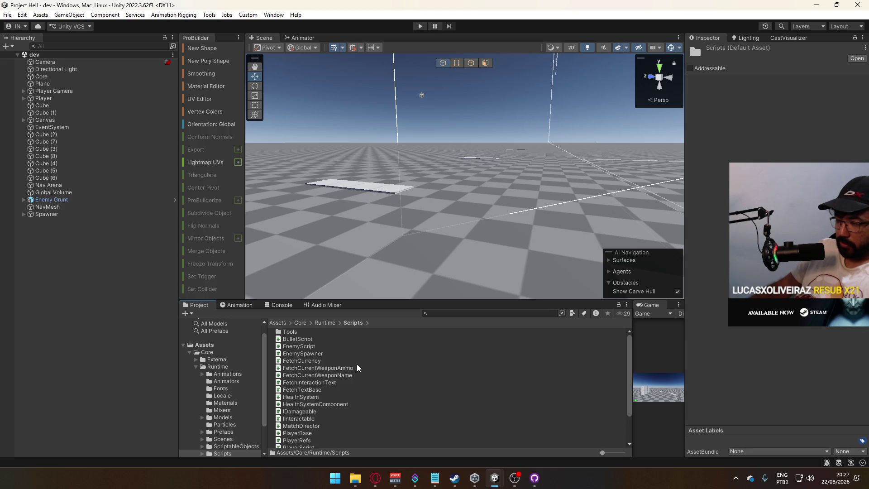
scroll(362, 369, down, 2)
scroll(374, 385, up, 2)
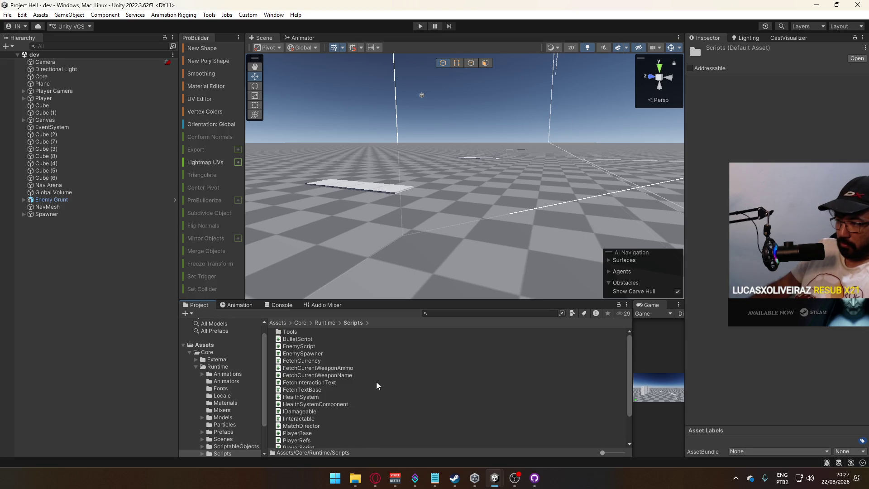
Step: Create a new folder named UI inside Scripts
right_click(219, 453)
mouse_move(305, 177)
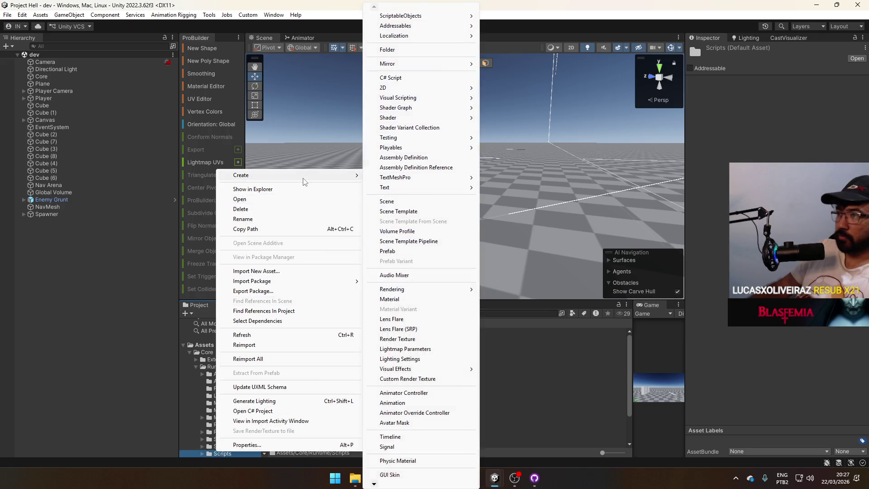
click(425, 50)
text(UI)
key(Return)
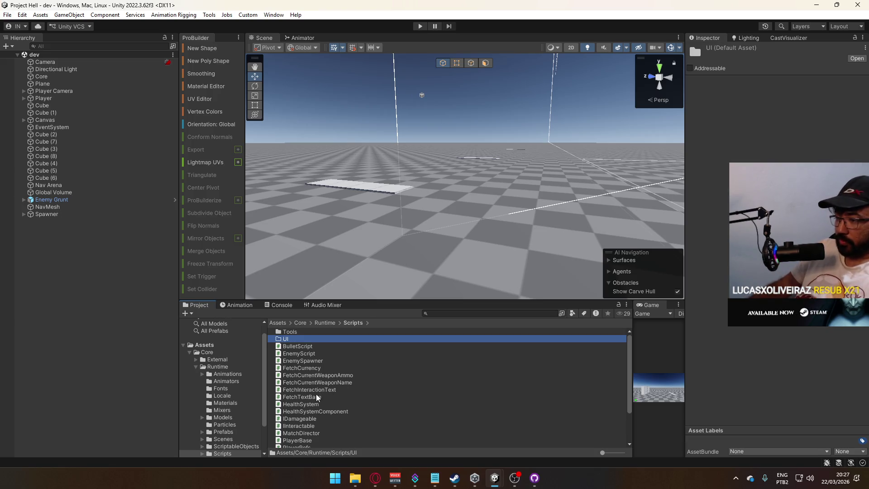
Step: Move the five Fetch scripts, FetchCurrency through FetchTextBase, into the UI folder
click(314, 397)
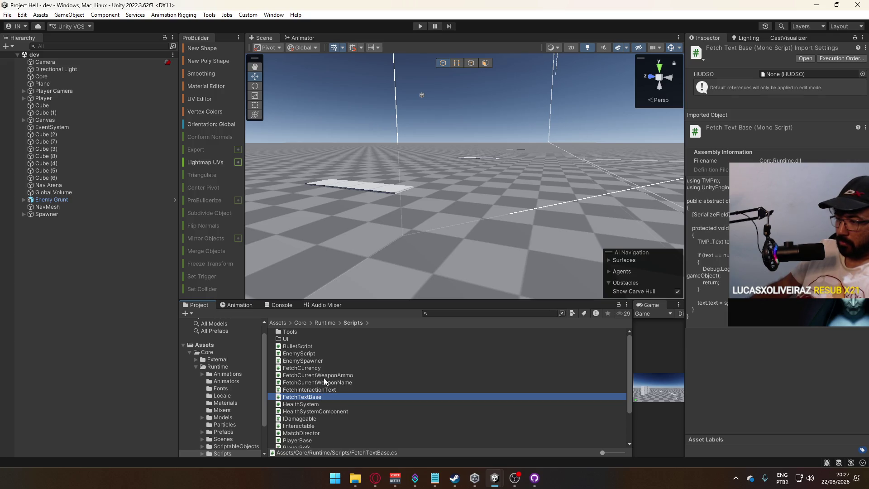
shift+click(316, 369)
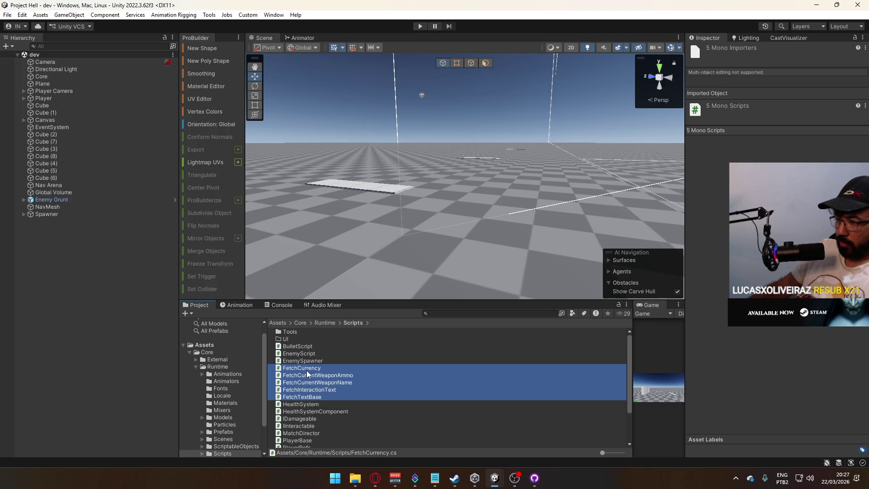
drag(307, 373, 288, 339)
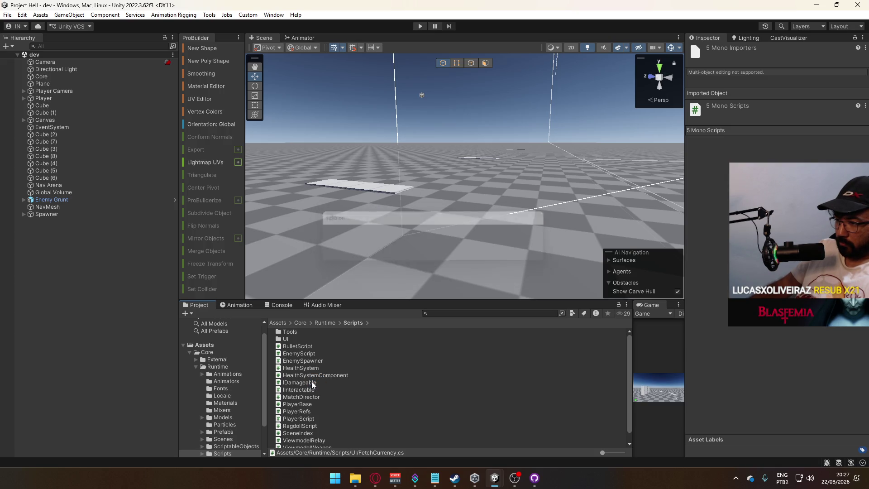
scroll(312, 382, down, 1)
key(ctrl+p)
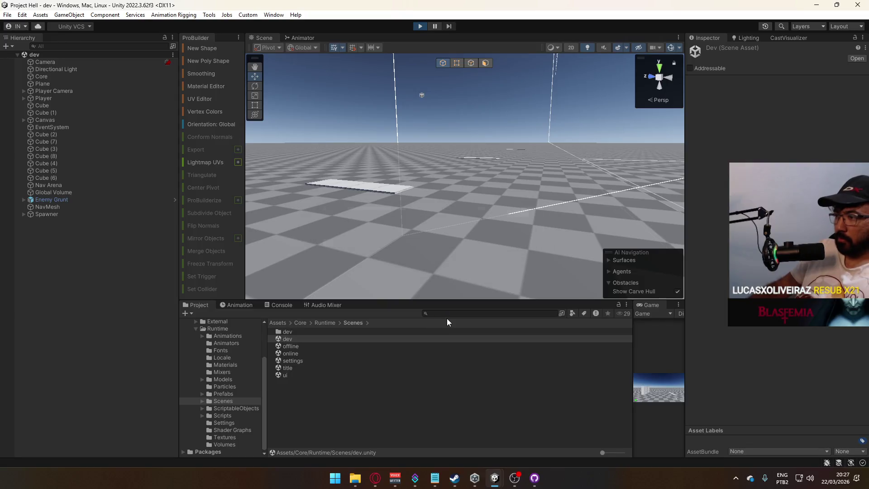
Step: Maximize the Game view and fire and reload the pistol
drag(632, 325, 372, 324)
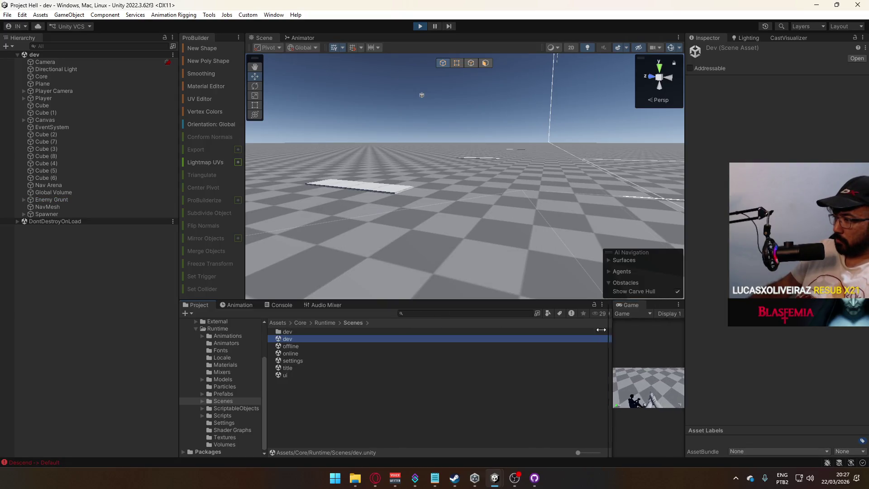
right_click(393, 310)
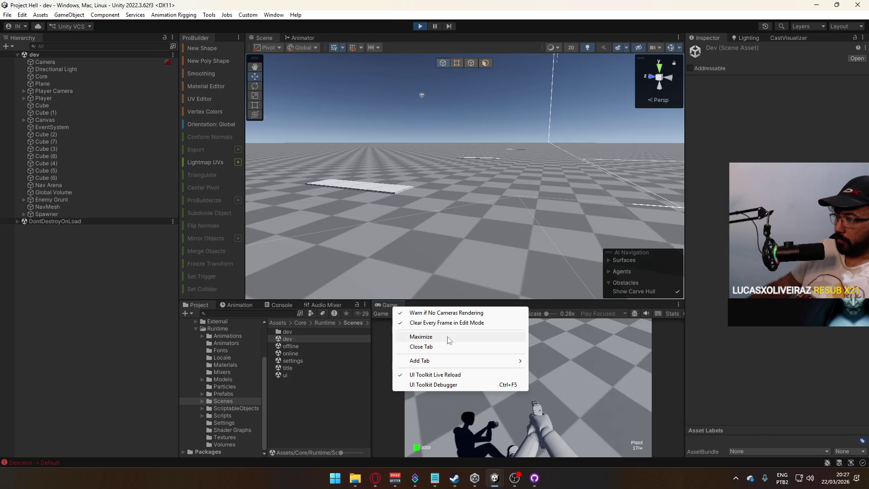
click(448, 337)
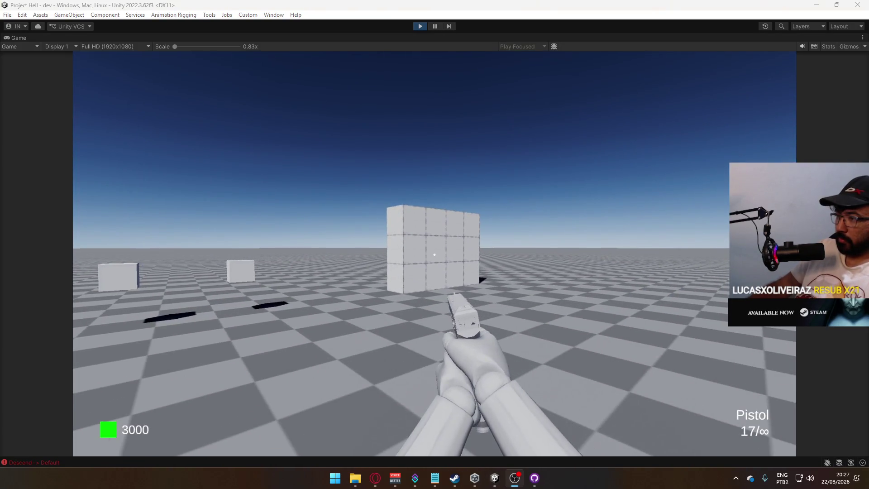
click(435, 255)
click(435, 254)
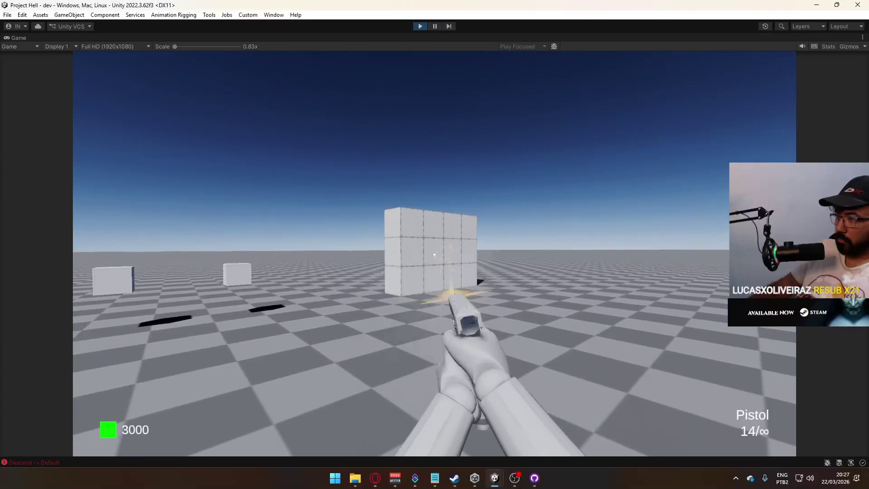
click(435, 254)
key(r)
click(434, 254)
click(435, 254)
click(435, 254)
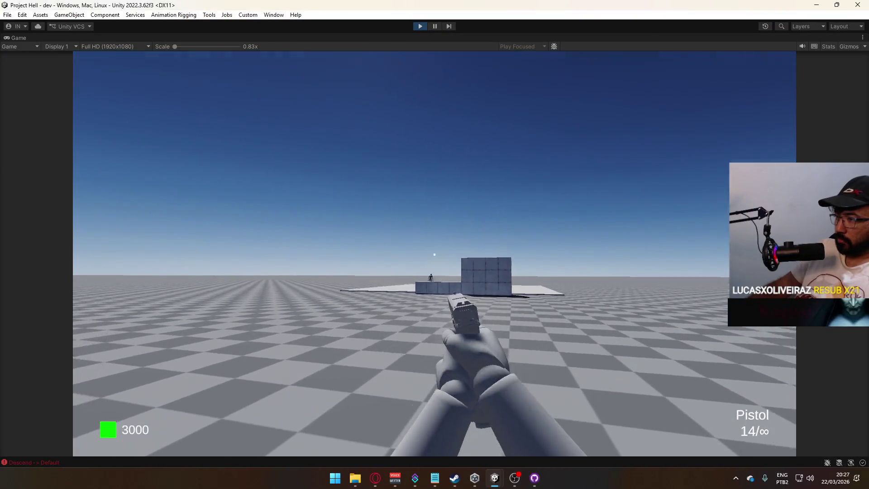
click(434, 254)
click(435, 255)
click(435, 255)
click(435, 254)
click(434, 255)
Step: Walk to the cubes, buy the AK for $2700, empty its magazine and reload
key(w)
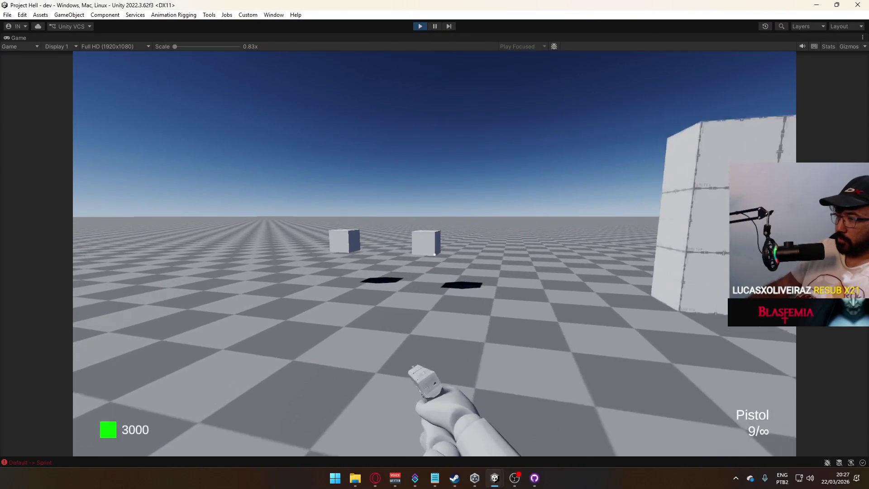
key(e)
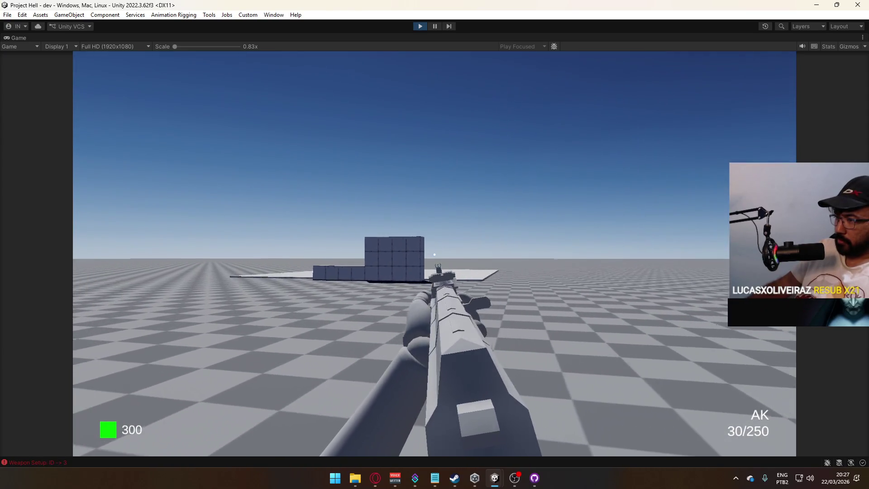
click(435, 254)
click(435, 254)
click(435, 254)
click(435, 255)
click(435, 255)
click(434, 254)
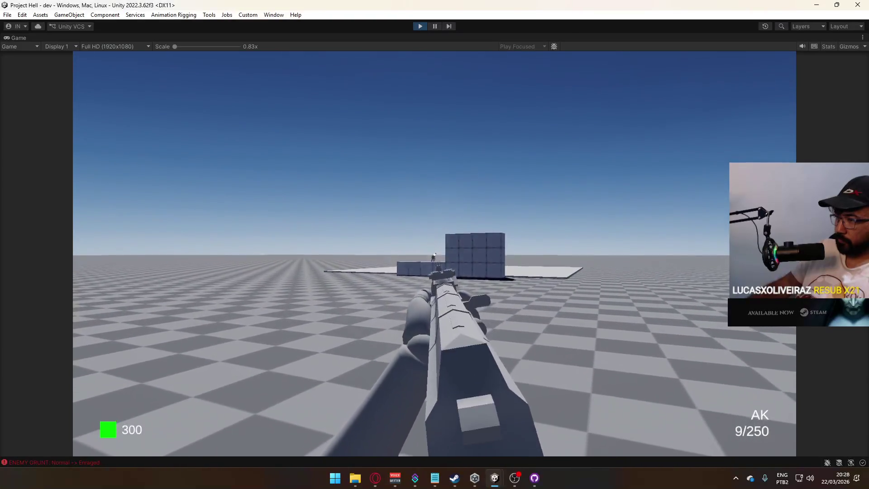
click(435, 255)
click(435, 254)
key(r)
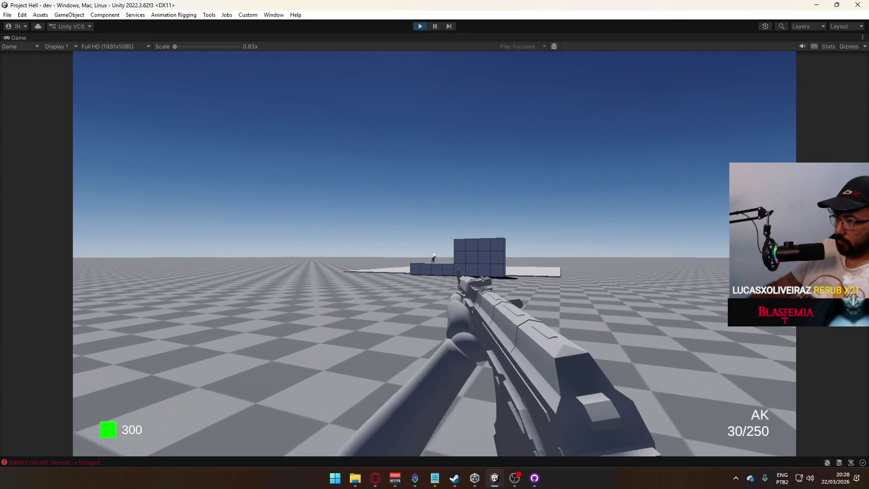
Step: Advance toward the cube structure firing AK bursts, reload, and exit Play mode
key(w)
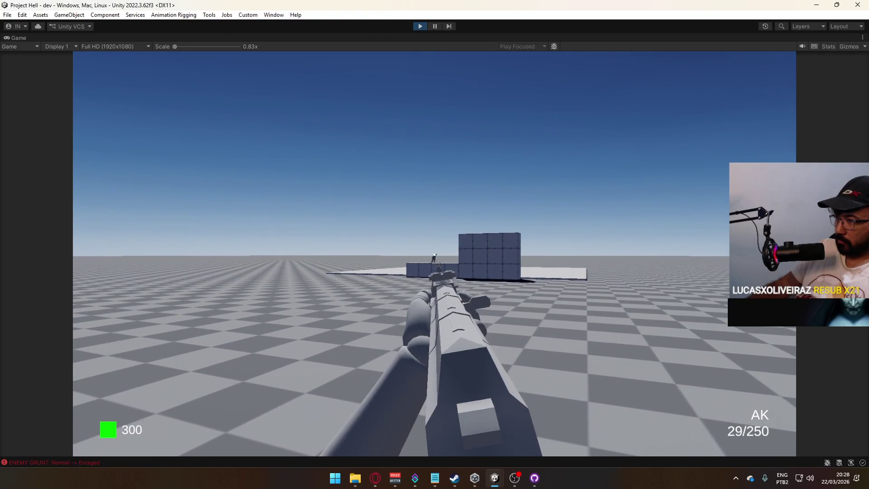
drag(435, 254, 435, 254)
click(435, 255)
click(435, 255)
click(434, 254)
click(435, 255)
click(435, 255)
click(434, 254)
click(435, 255)
click(434, 255)
click(435, 254)
drag(435, 254, 434, 255)
key(r)
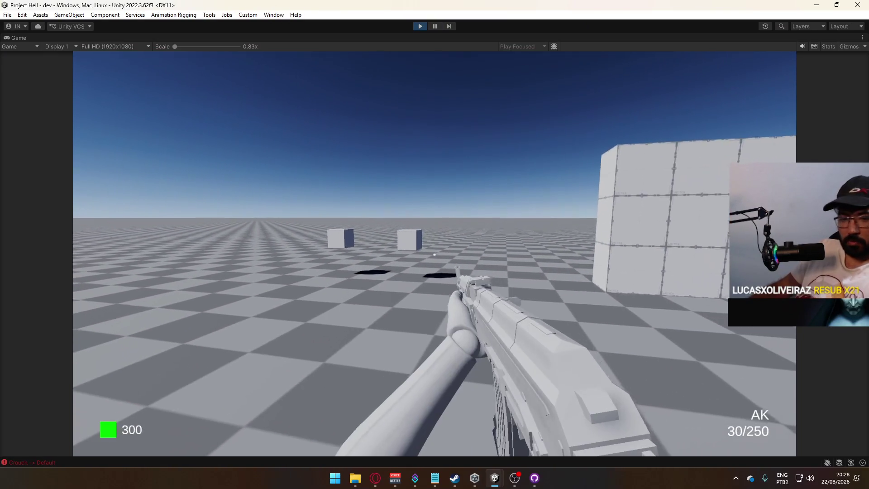
key(ctrl+p)
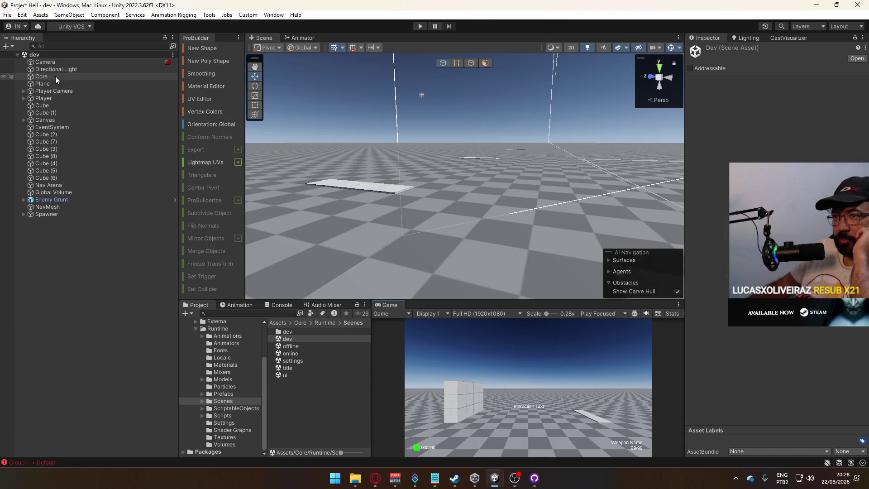
Step: Select Player in the Hierarchy and review its components in a widened Inspector
click(44, 99)
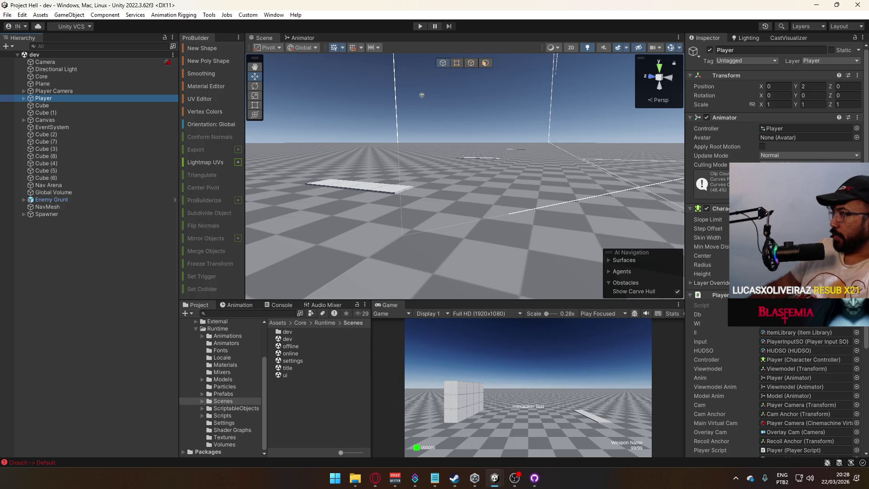
scroll(725, 208, down, 3)
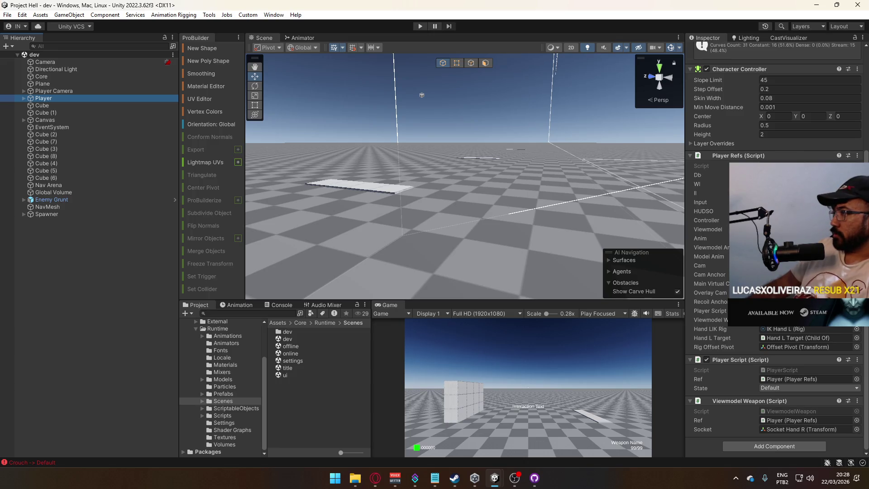
scroll(724, 226, up, 2)
scroll(770, 249, up, 1)
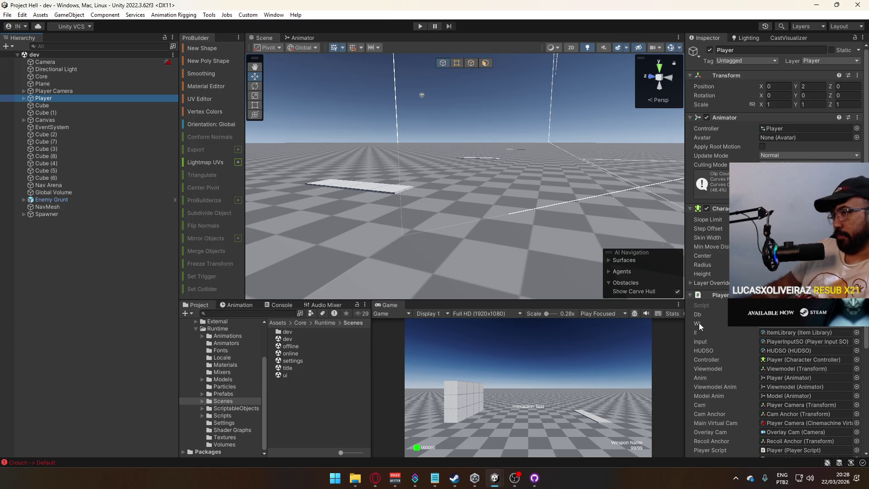
drag(689, 318, 627, 337)
drag(614, 338, 613, 337)
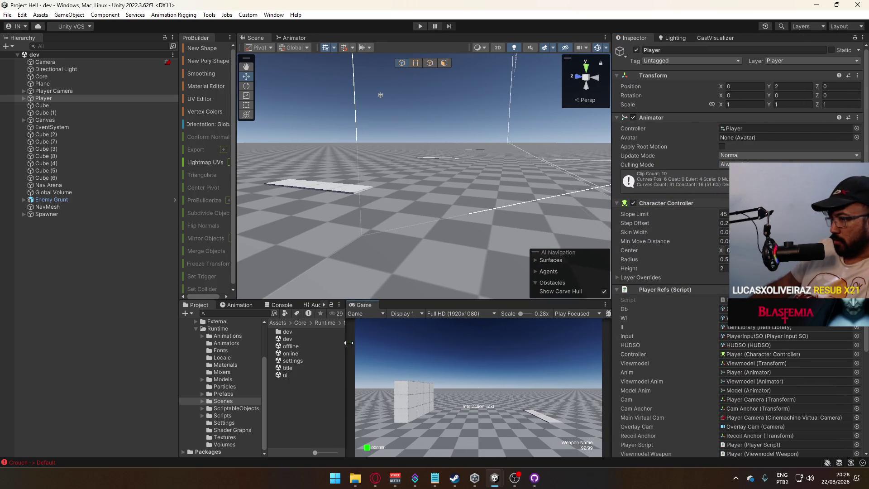
Step: Drag Player from the Hierarchy into Core/Runtime/Prefabs to make it a prefab
drag(345, 353, 396, 352)
scroll(716, 259, down, 5)
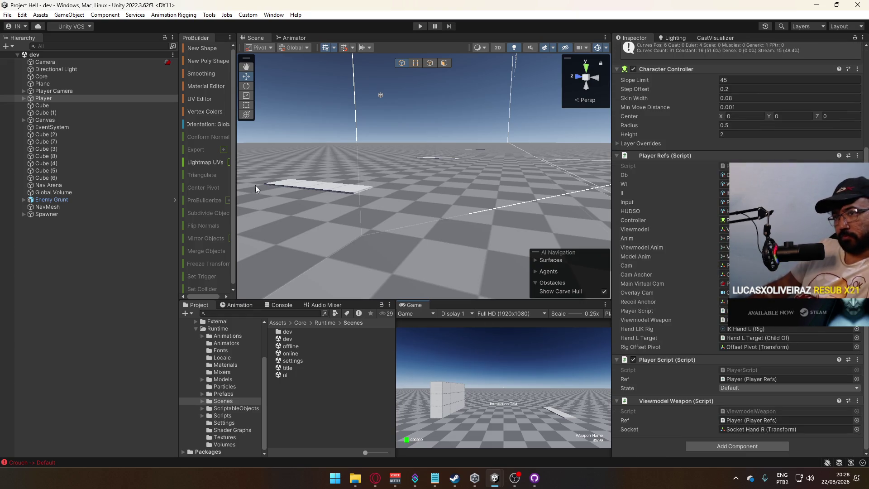
click(222, 393)
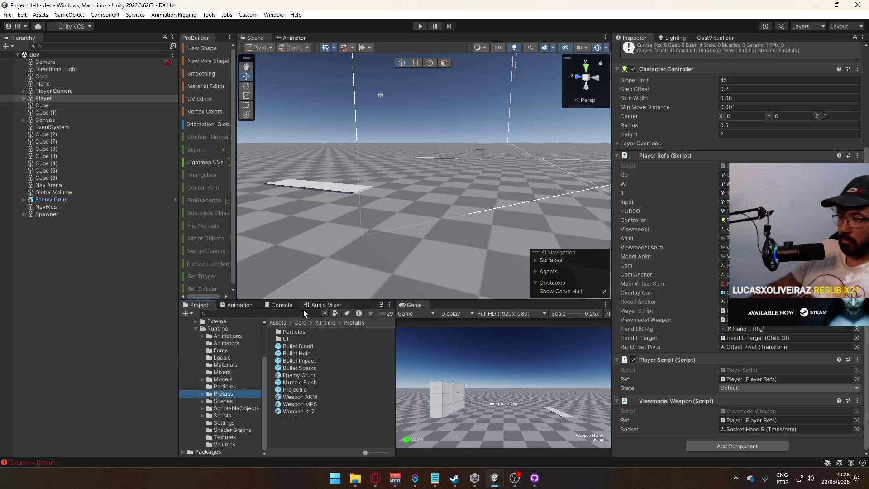
mouse_move(53, 99)
mouse_down()
mouse_move(152, 170)
mouse_move(331, 403)
mouse_up()
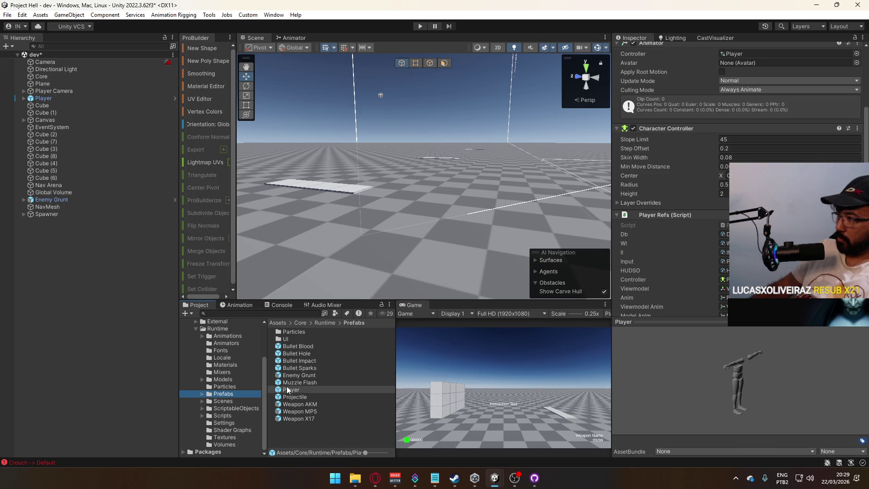
Step: Add a Network Identity component to Player and move it above the Animator
click(750, 322)
scroll(765, 330, down, 3)
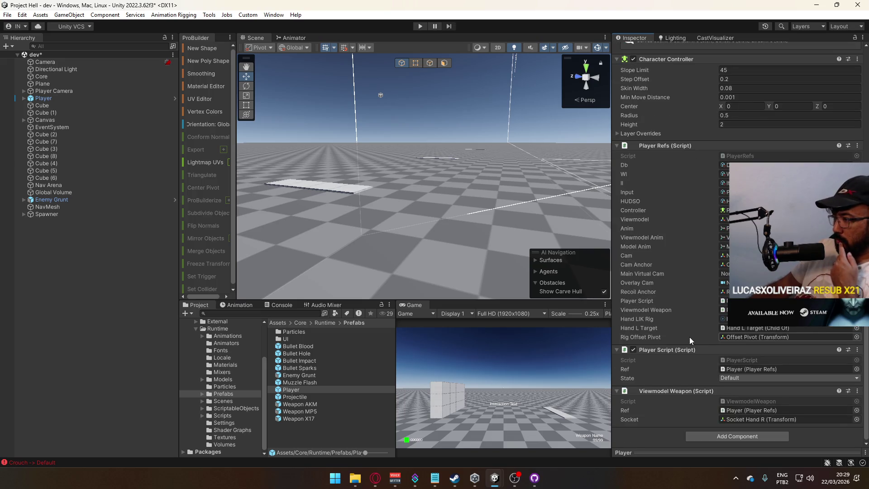
click(726, 437)
text(fpsl)
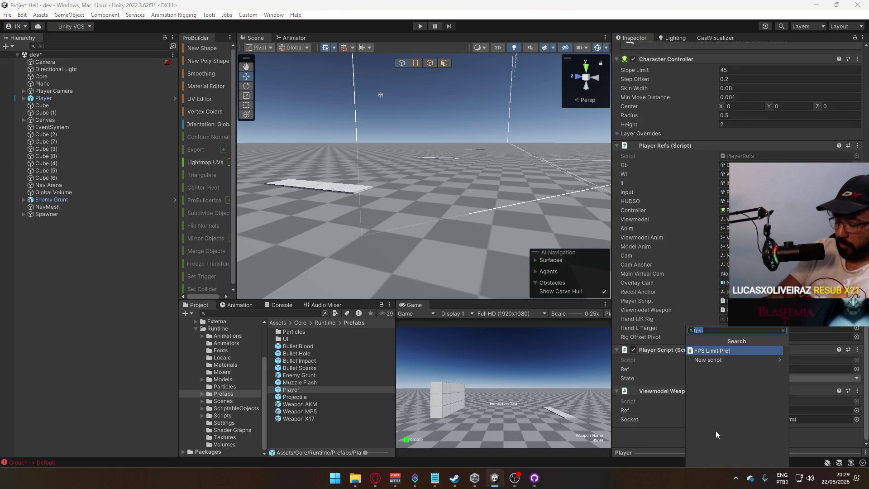
text(networkide)
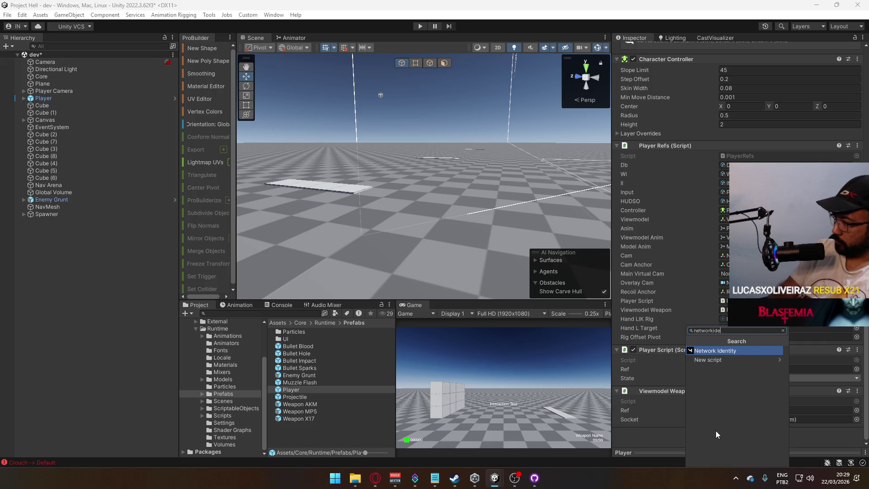
click(722, 350)
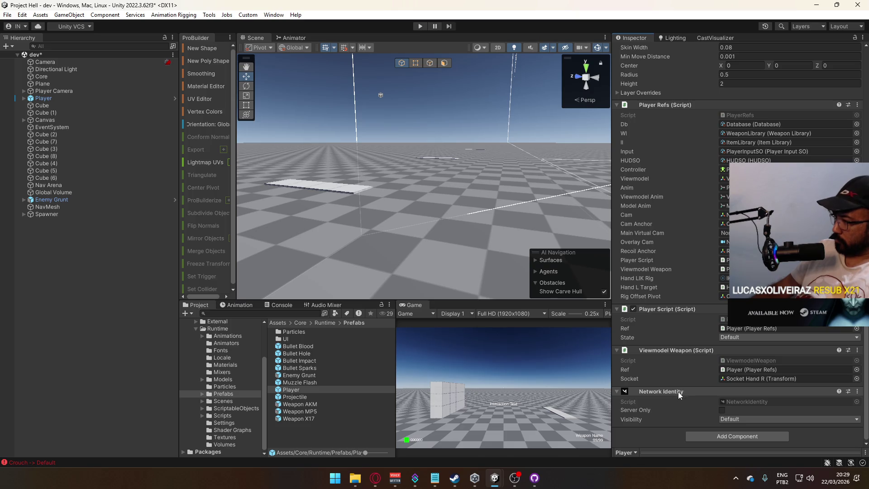
scroll(792, 244, up, 10)
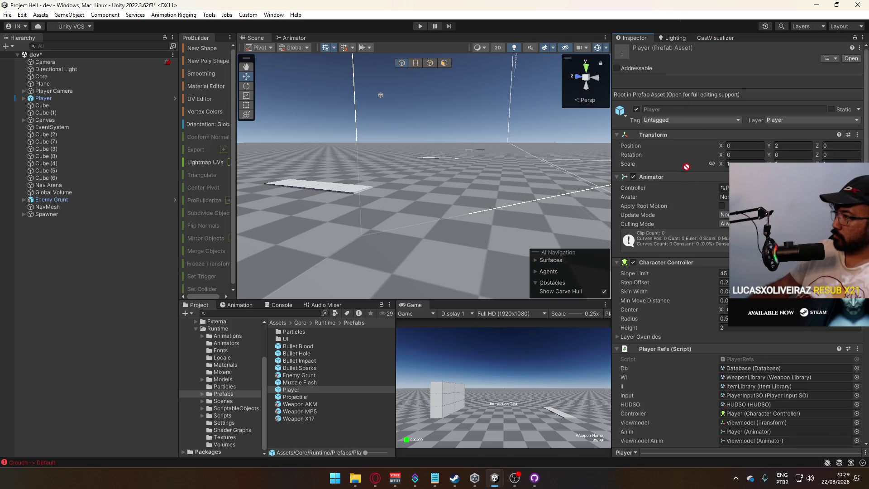
drag(687, 168, 679, 172)
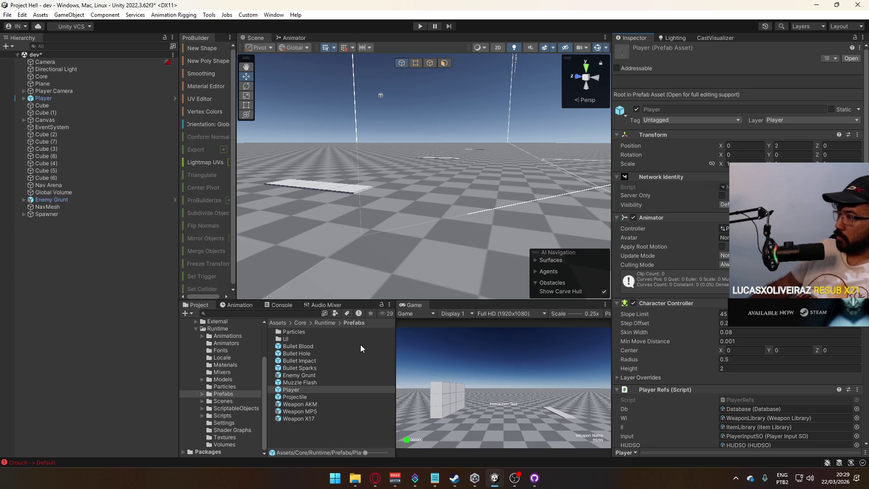
Step: Add a Network Animator component and place it above the Animator as well
scroll(679, 317, down, 10)
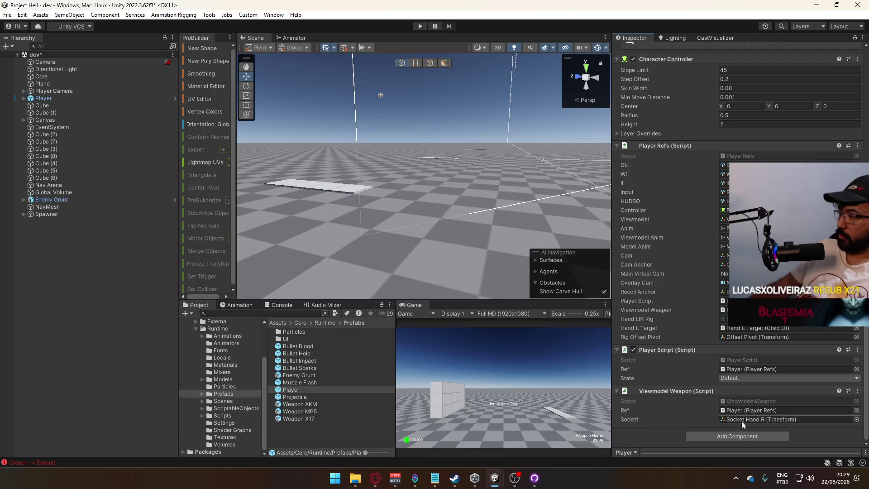
click(740, 438)
text(network)
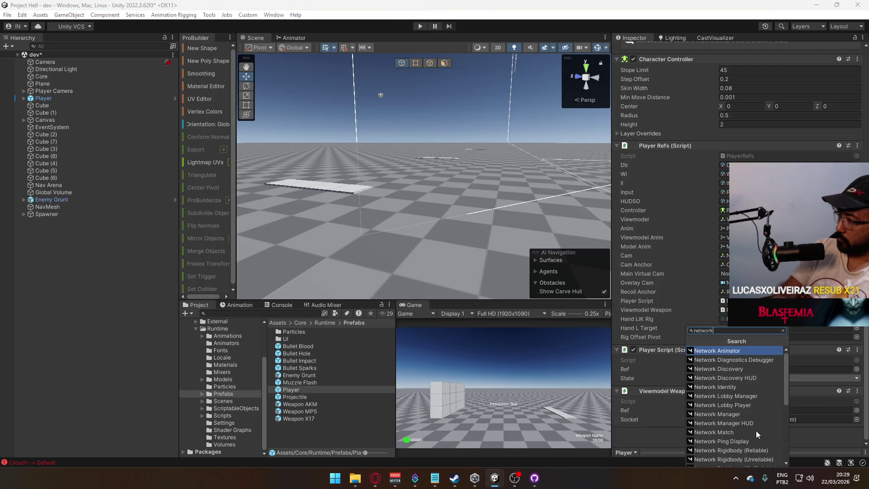
key(Return)
mouse_move(753, 430)
mouse_down()
mouse_move(736, 68)
mouse_move(710, 212)
mouse_up()
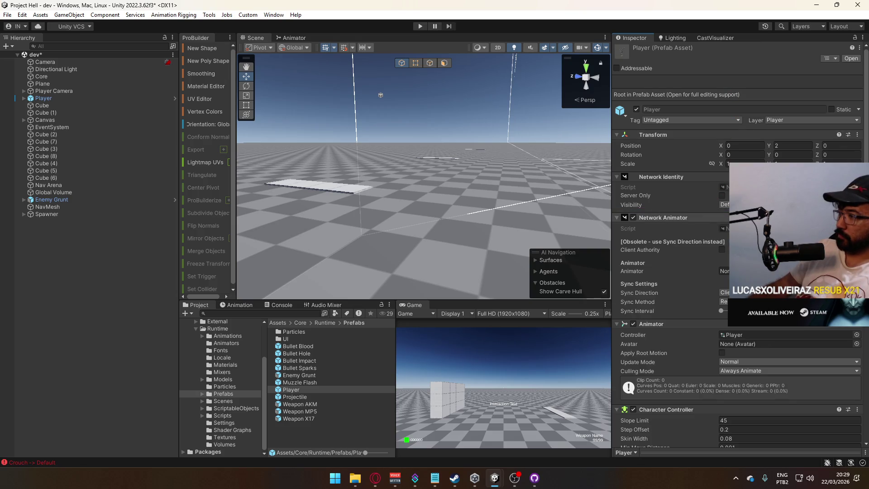
Step: Check Player's Model child objects and save the dev scene
click(22, 99)
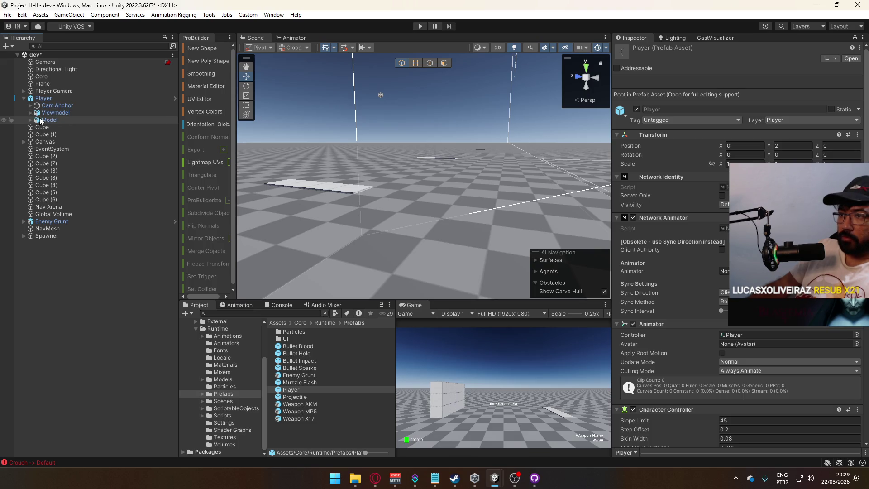
scroll(629, 237, down, 4)
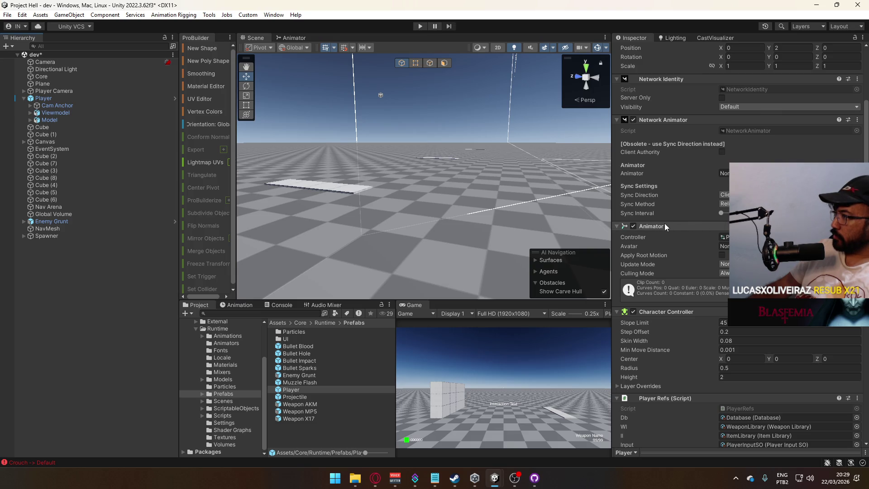
click(30, 121)
click(30, 120)
key(ctrl+s)
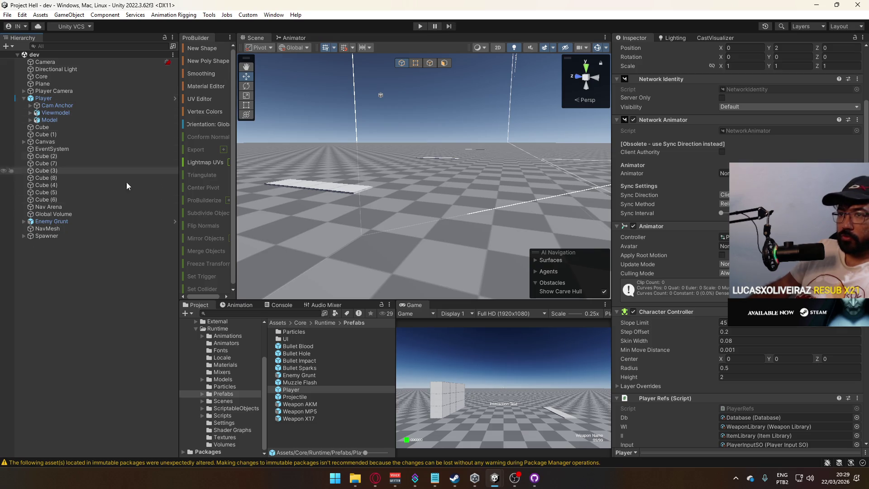
Step: Go to Packages > Base Template > Assets > Requirements and import all Hierarchy2 files
scroll(230, 368, up, 3)
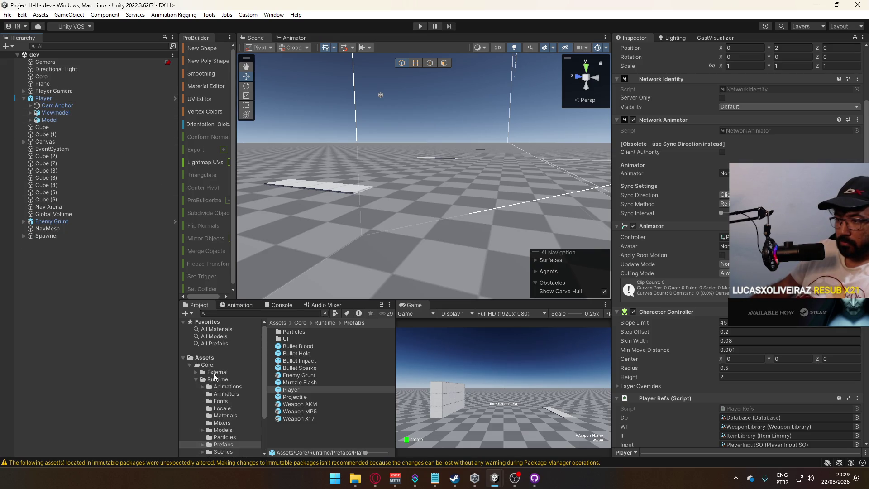
click(211, 373)
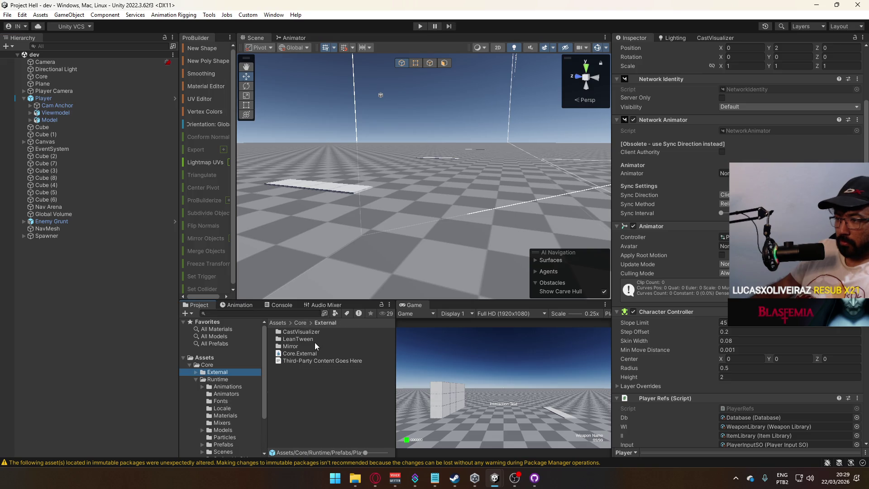
scroll(228, 390, down, 3)
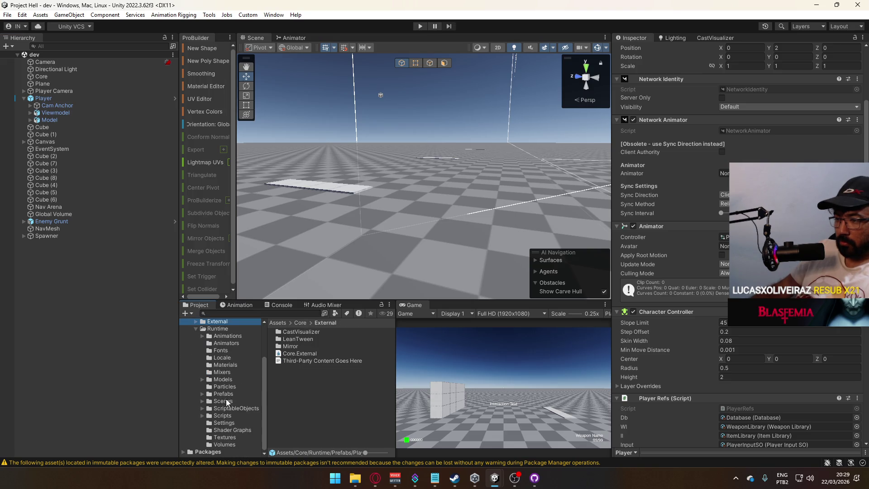
click(216, 452)
double_click(298, 361)
double_click(317, 334)
click(301, 353)
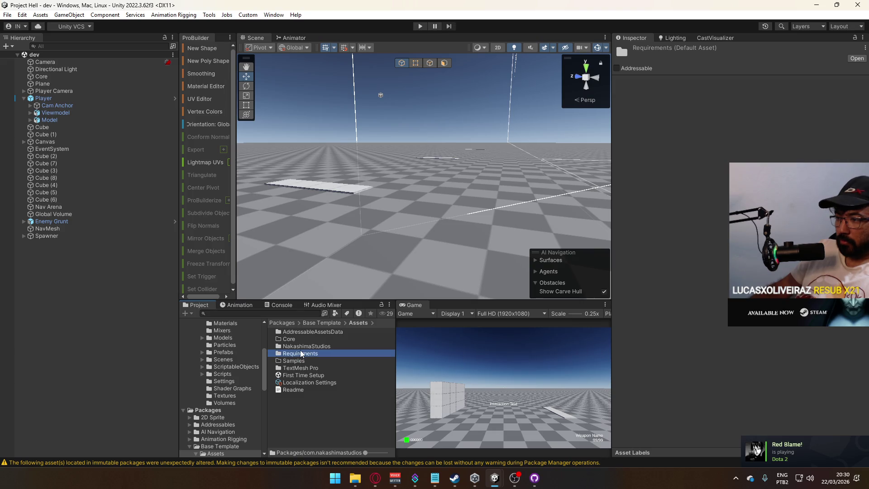
double_click(301, 354)
double_click(300, 333)
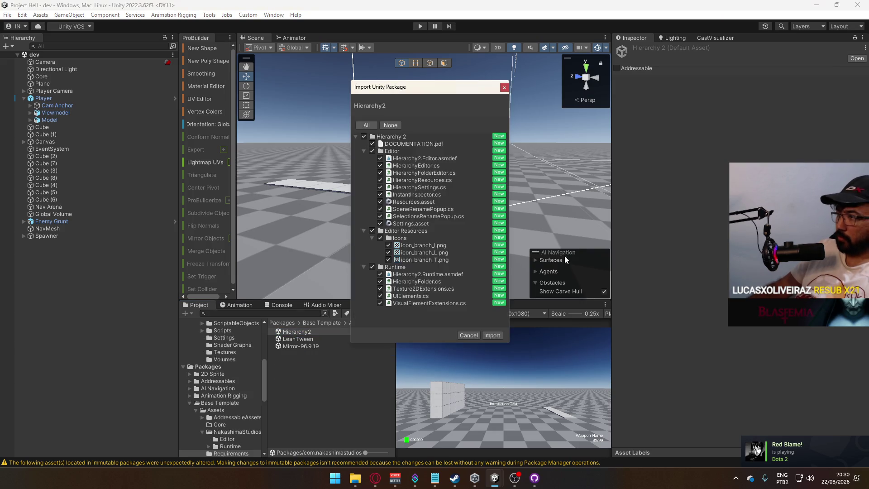
click(491, 336)
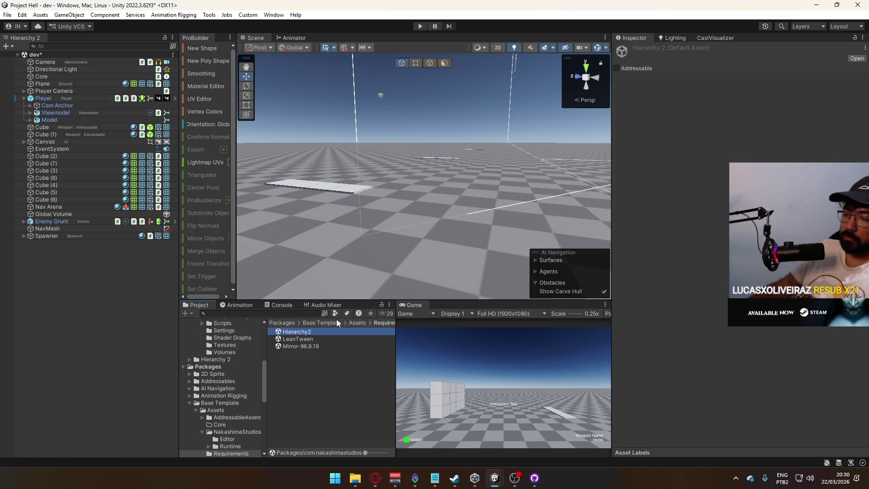
Step: Return to the editor and save the dev scene
scroll(226, 377, up, 5)
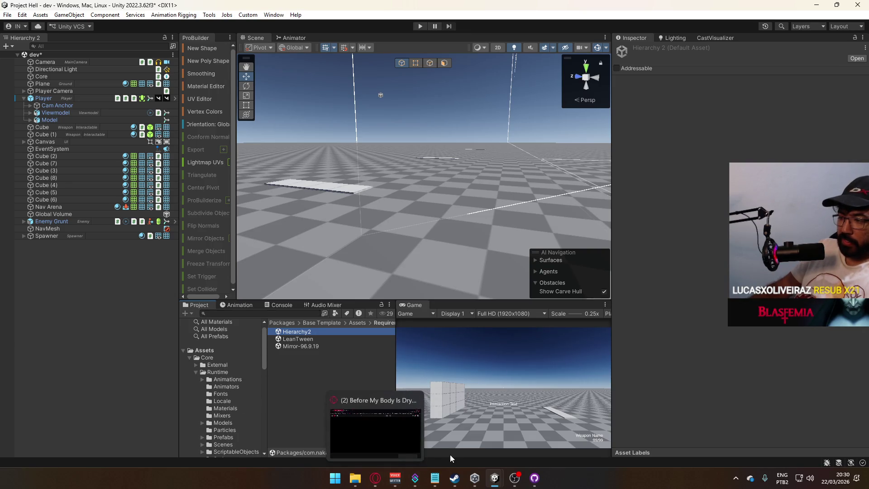
click(374, 481)
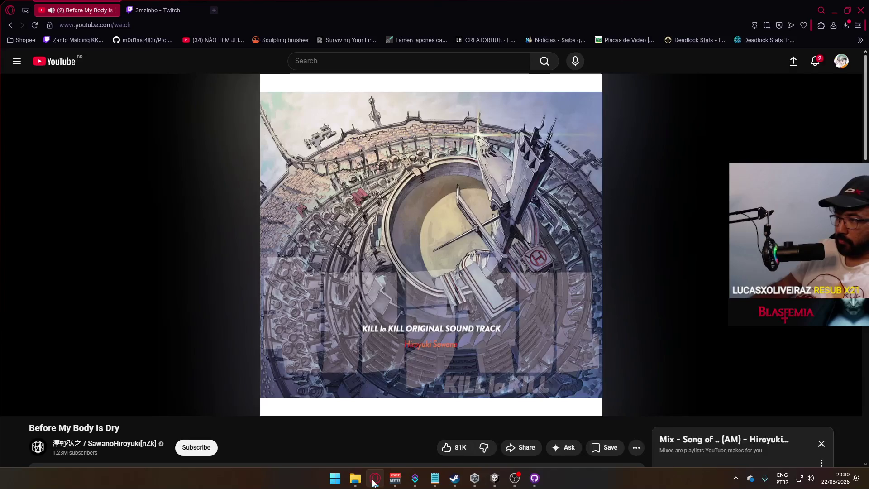
click(374, 481)
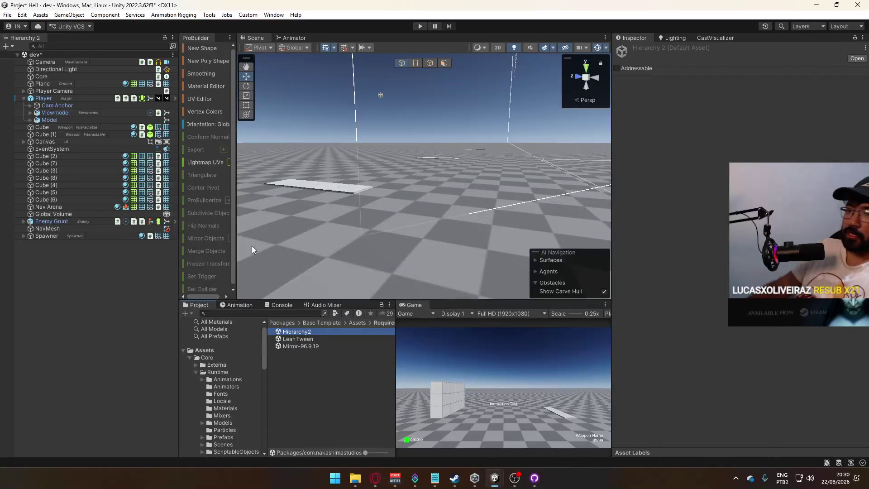
key(ctrl+s)
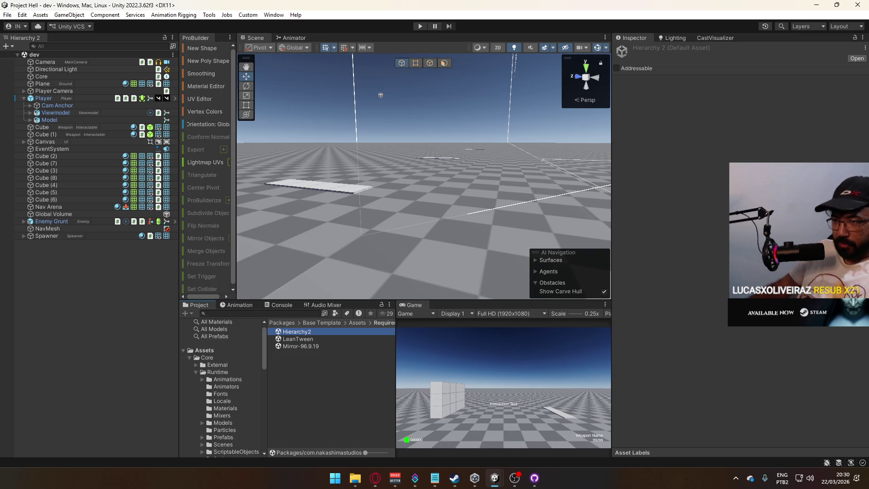
Step: Drag the Model object into the Player's Network Animator Animator field
click(61, 97)
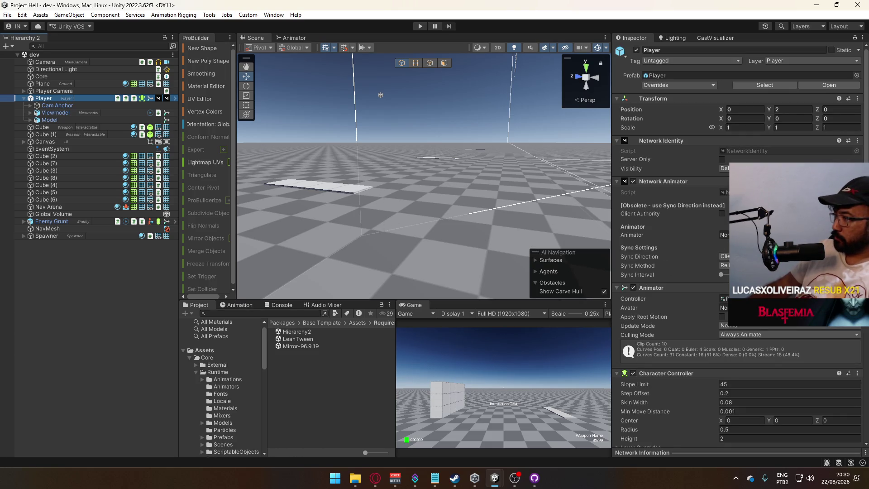
click(657, 265)
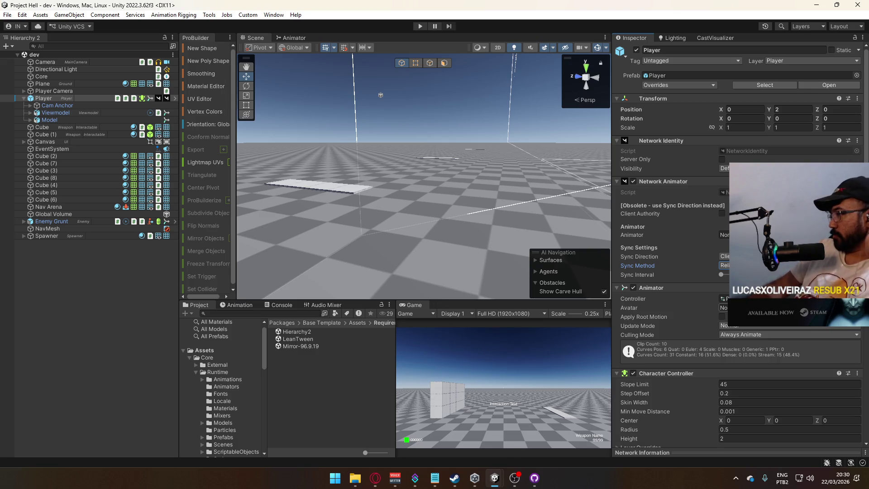
scroll(792, 227, down, 3)
scroll(737, 325, down, 10)
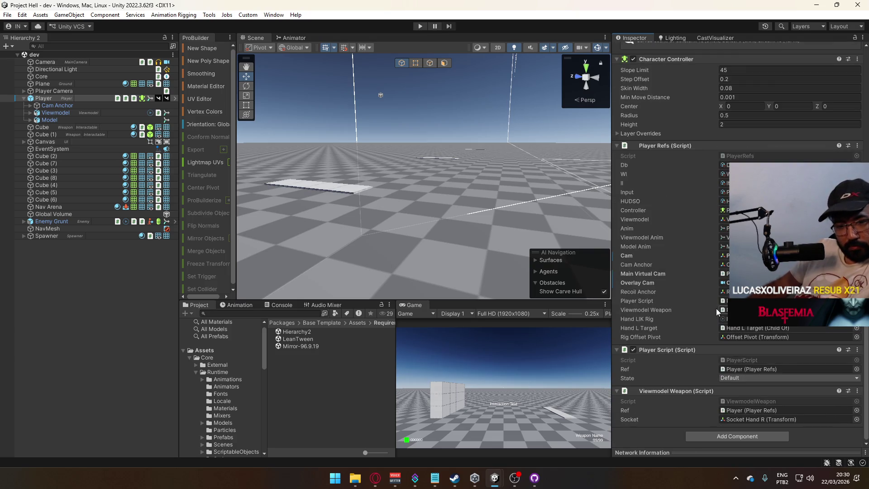
scroll(724, 307, up, 8)
scroll(725, 310, up, 5)
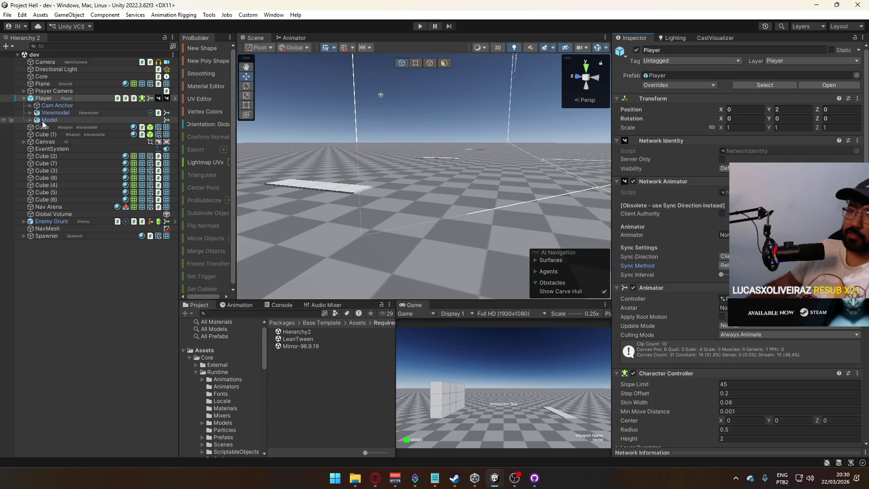
drag(49, 120, 724, 235)
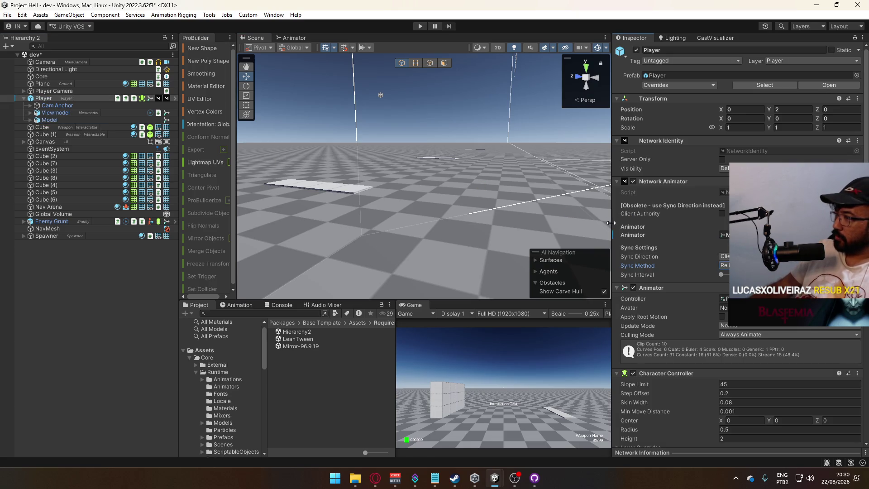
Step: Apply all overrides to the Player prefab, then ping the Overlay Cam reference
click(676, 84)
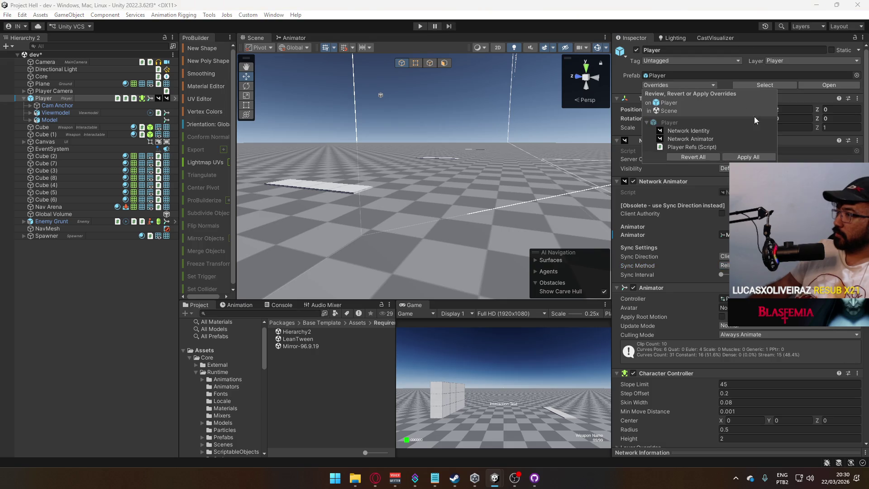
click(743, 157)
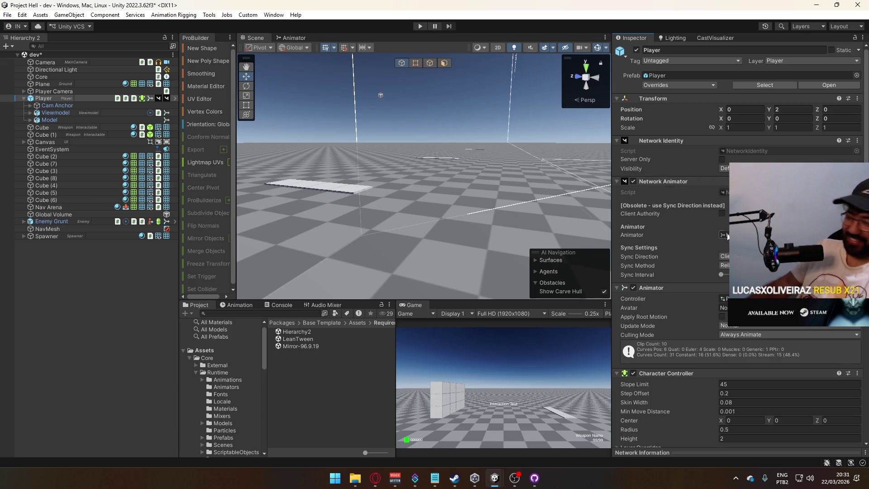
scroll(716, 230, down, 4)
scroll(716, 230, down, 9)
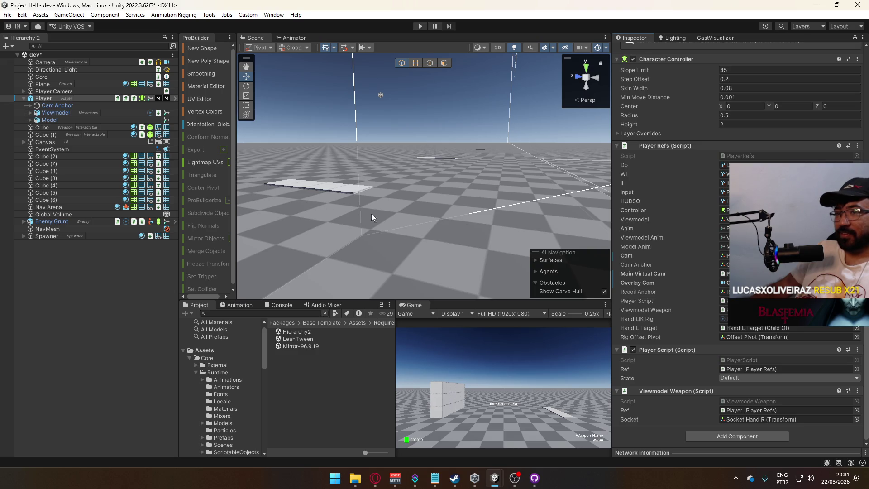
click(747, 283)
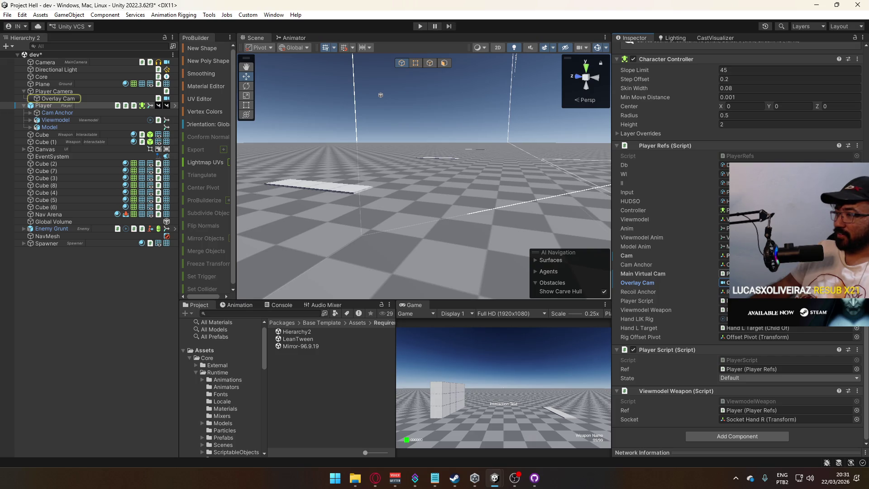
Step: Ping the Main Virtual Cam reference, then inspect Player Camera and its Overlay Cam child
click(725, 274)
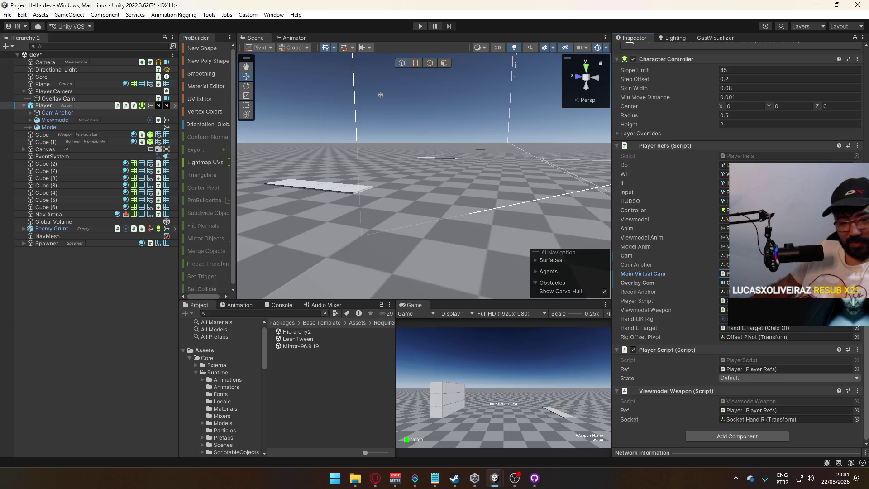
click(106, 91)
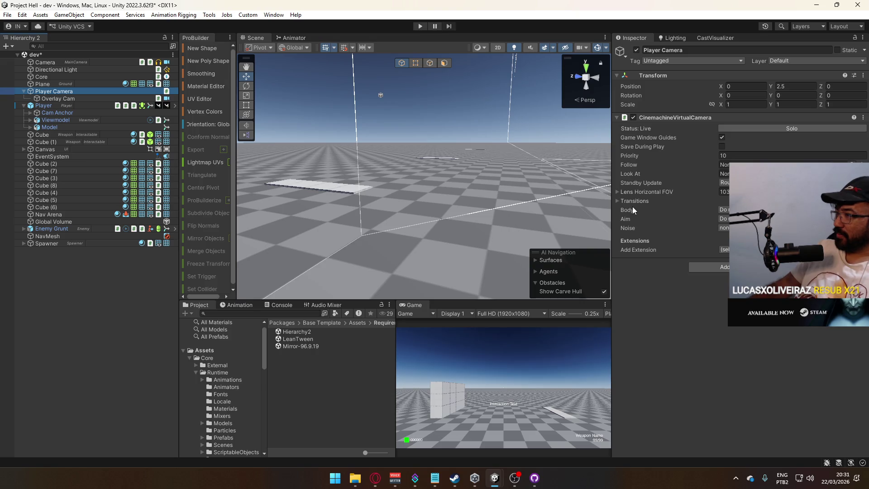
click(71, 98)
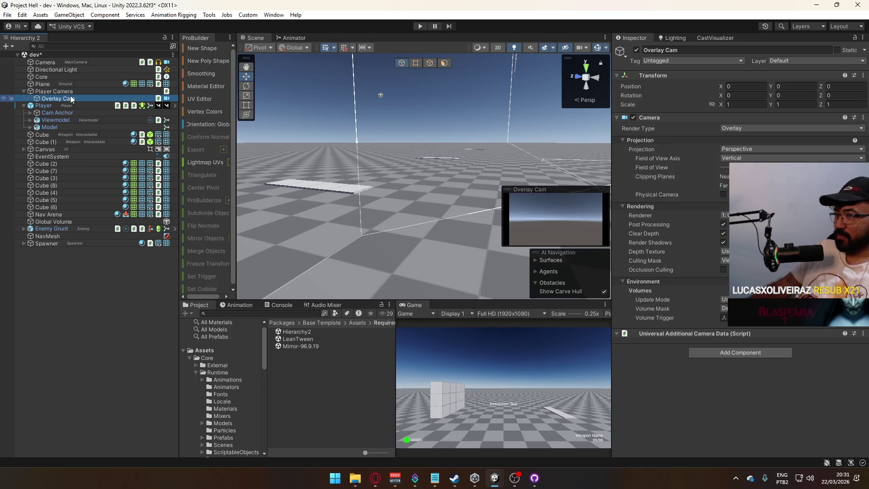
click(77, 89)
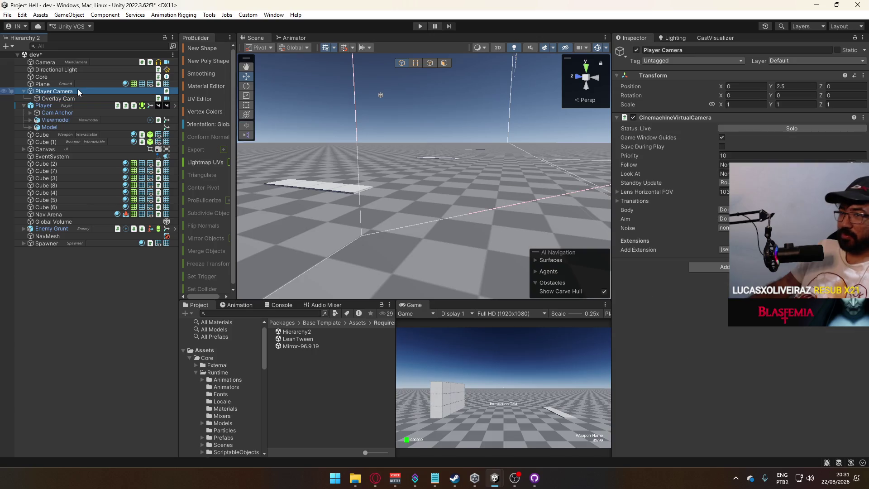
scroll(241, 384, down, 3)
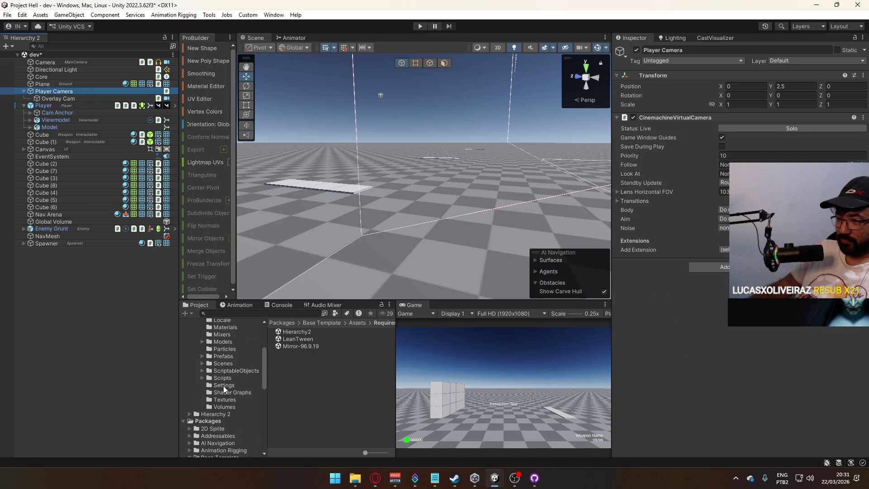
Step: Browse the Core/Runtime/Scripts folder and recheck the Overlay Cam and Player Camera objects
click(226, 378)
scroll(329, 407, down, 1)
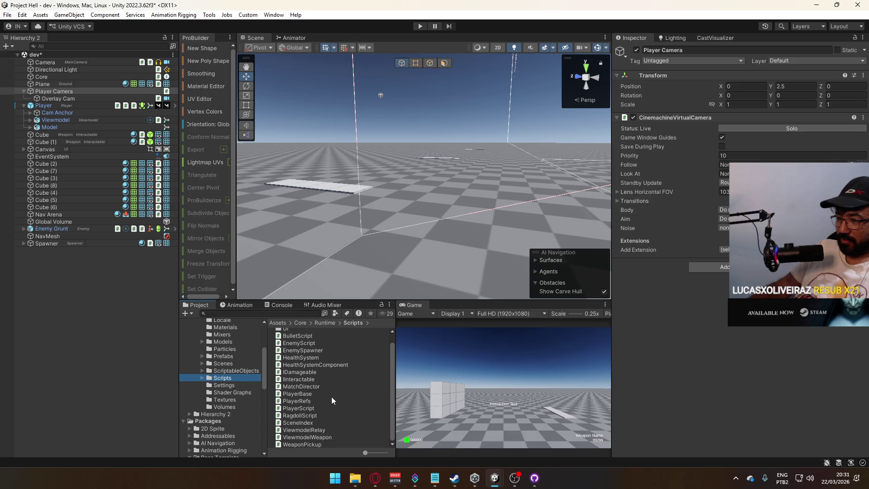
right_click(335, 395)
mouse_move(471, 118)
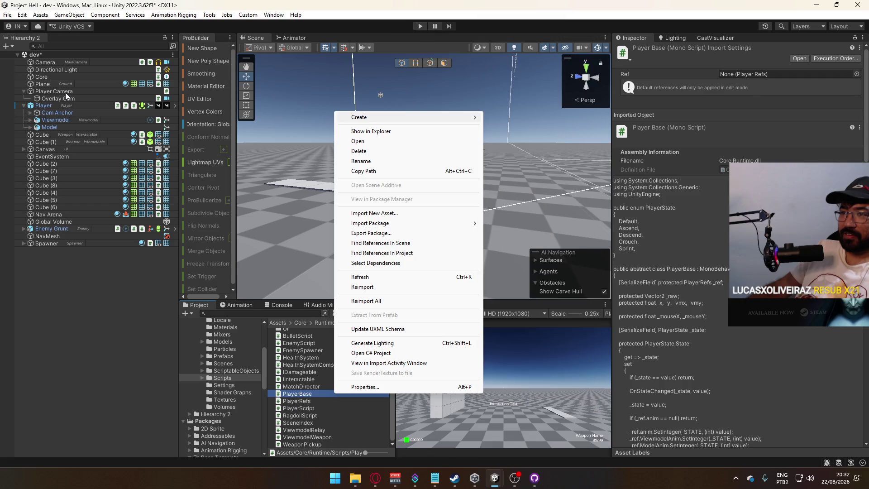
click(71, 86)
click(74, 98)
click(77, 91)
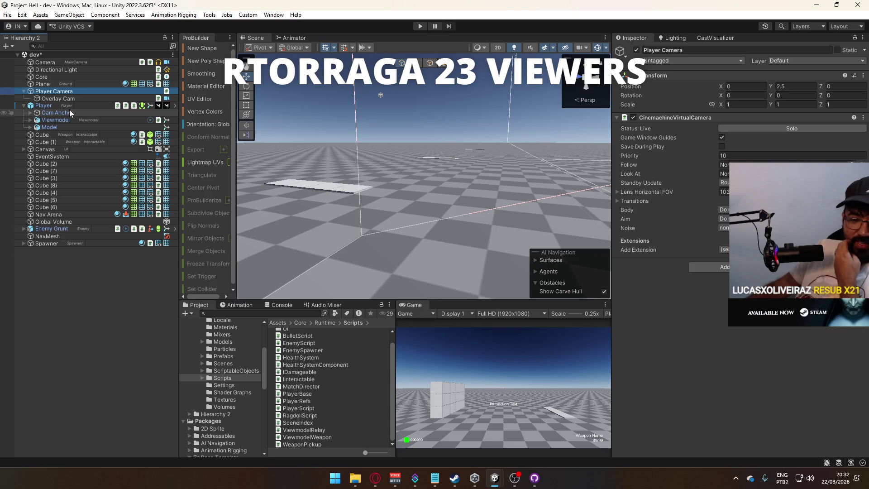
Step: Create a new C# script named PlayerCamera in the Scripts folder
right_click(327, 365)
mouse_move(453, 90)
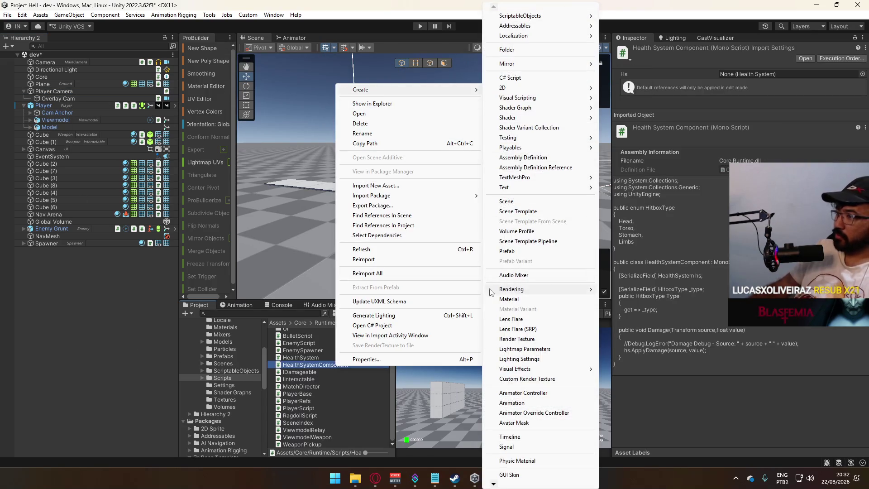
click(512, 78)
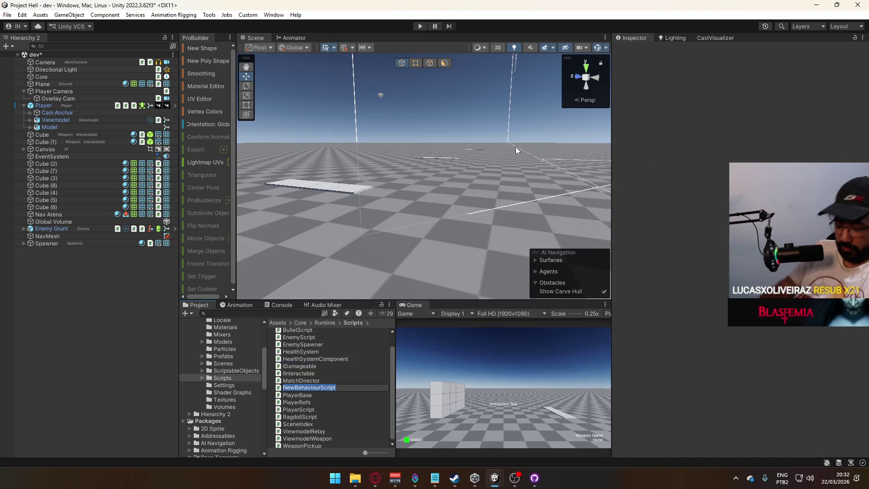
text(Player)
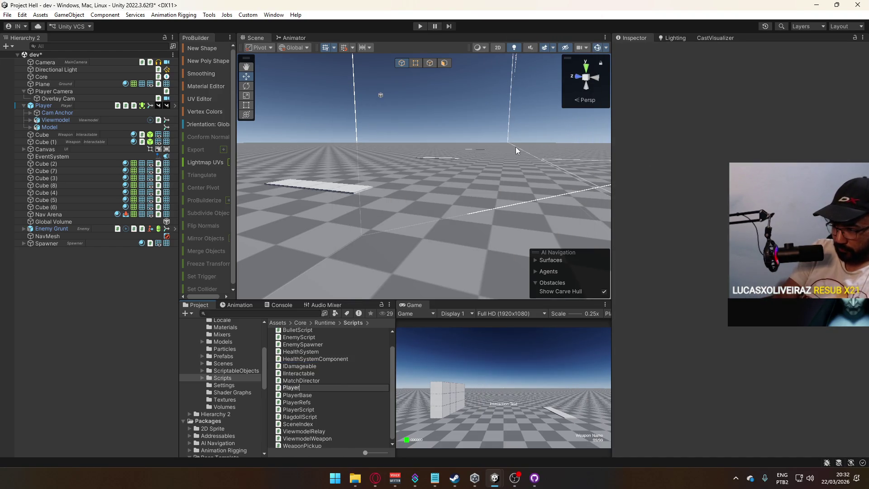
text(Camera)
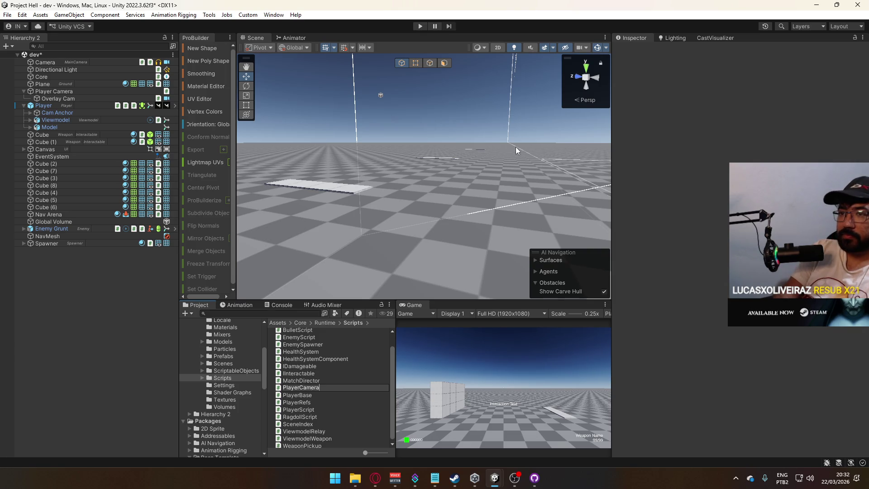
key(Return)
key(Return)
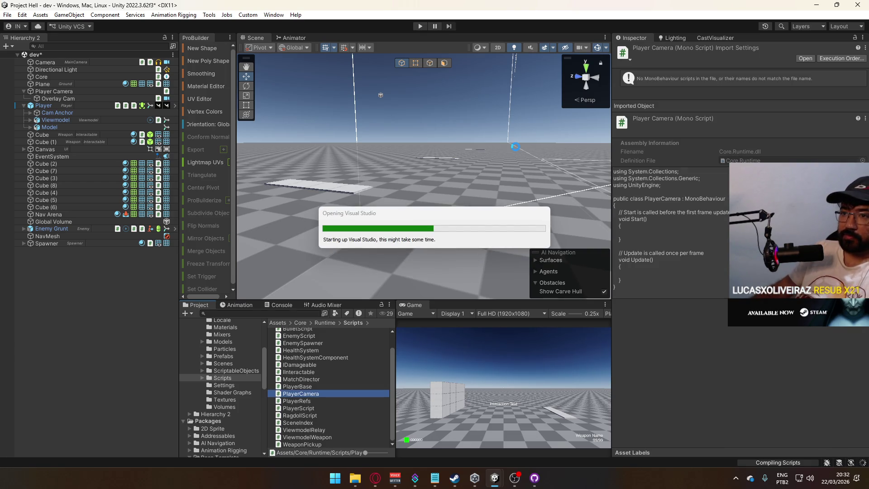
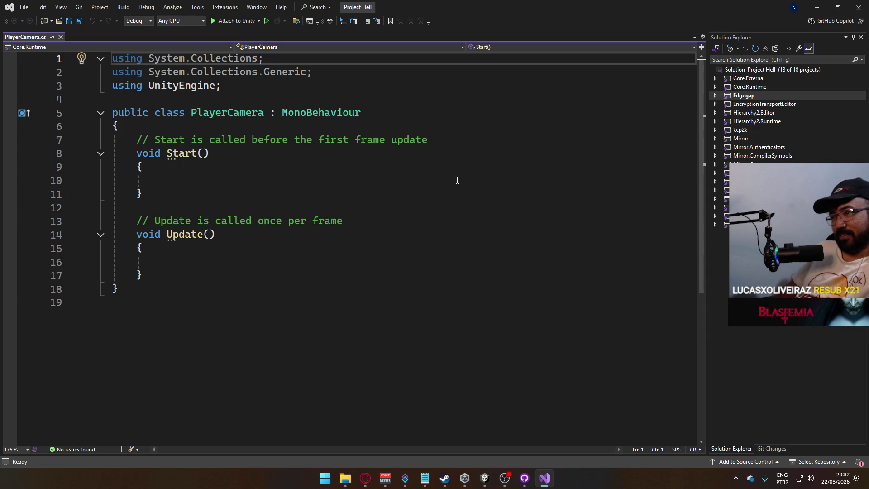
Step: Delete the empty Start and Update methods and insert a #region/#endregion pair
mouse_move(171, 274)
mouse_down()
mouse_move(127, 142)
mouse_move(137, 139)
mouse_up()
key(BackSpace)
text(#region)
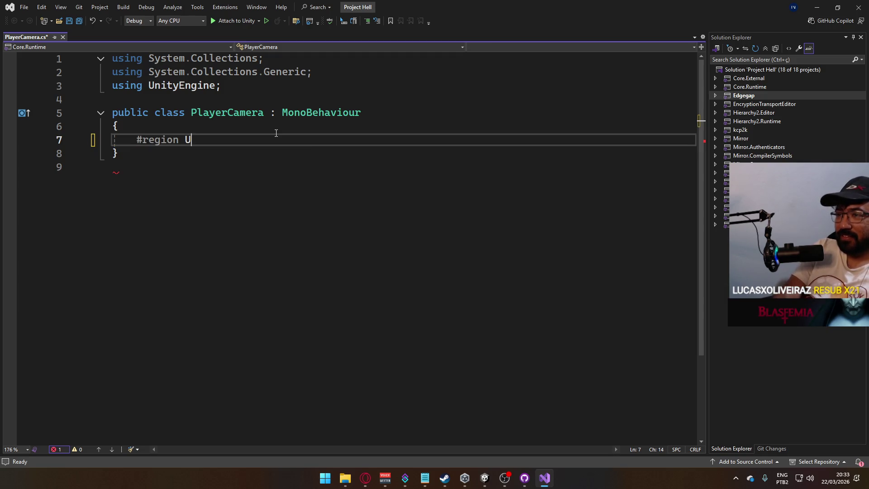
key(Return)
text(#end)
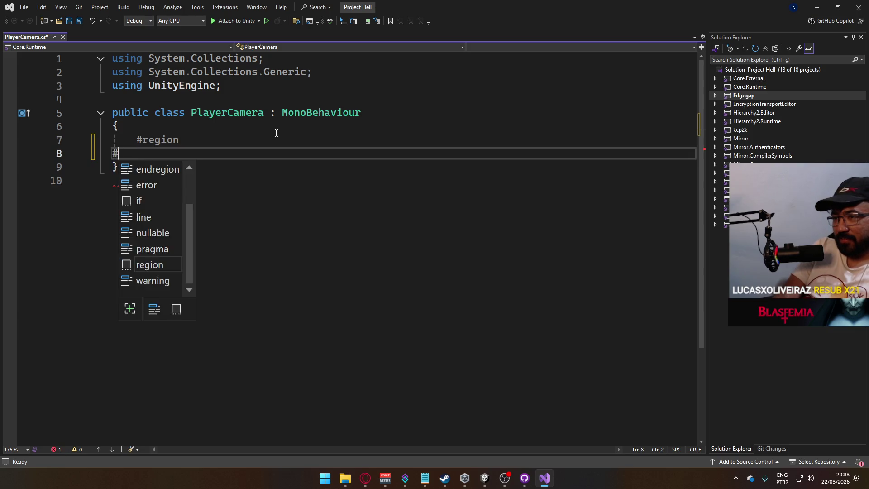
key(Tab)
Step: Name the region 'Singleton Setup' and declare public static Transform PlayerCamera inside it
key(Up)
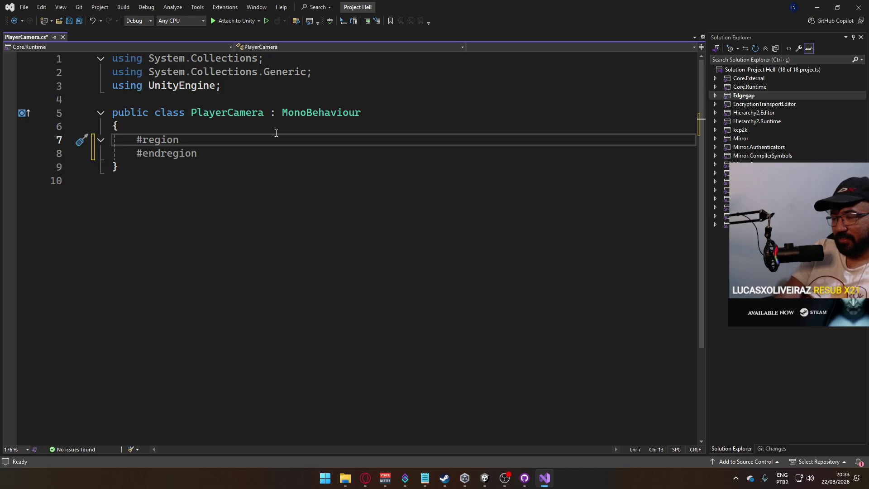
text(Singleton Setup)
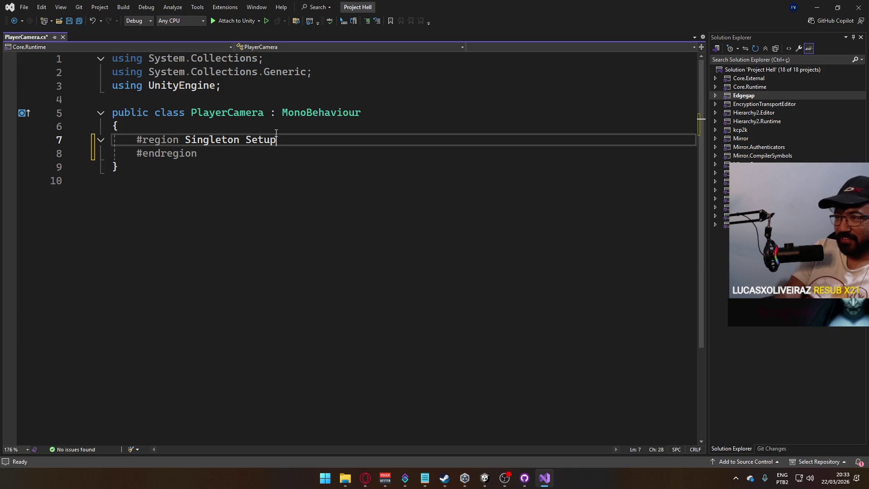
key(Return)
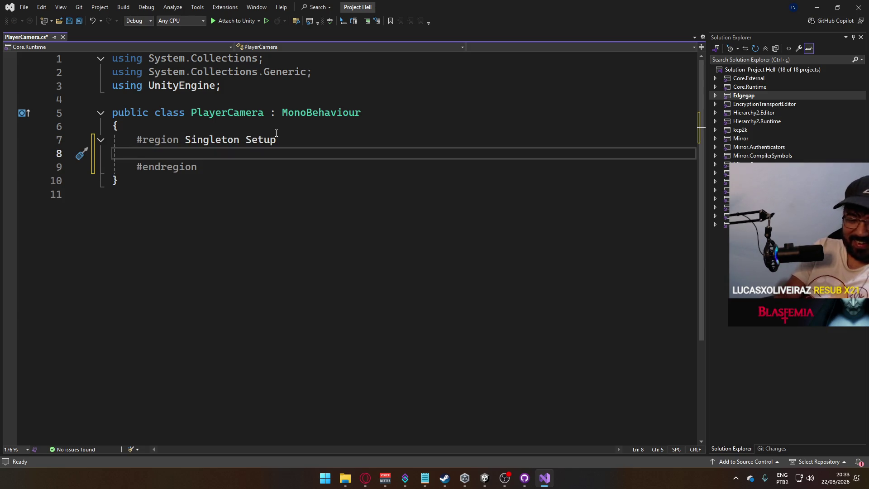
text(public st)
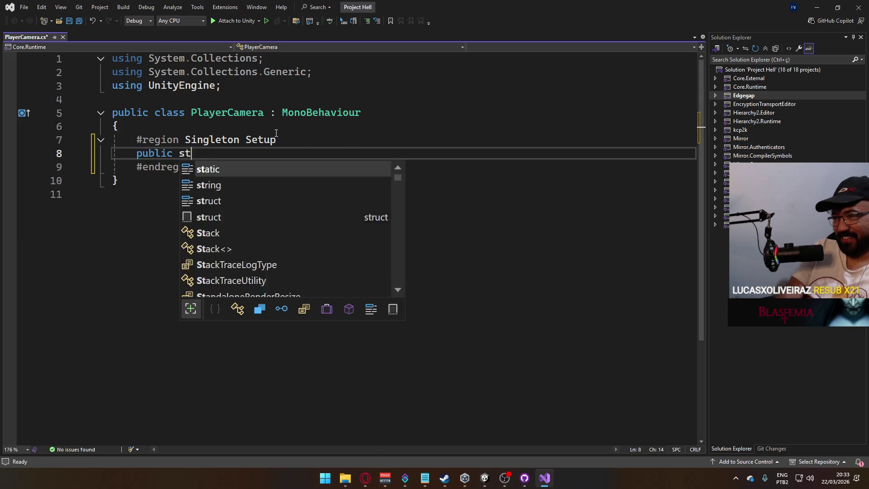
text(atic)
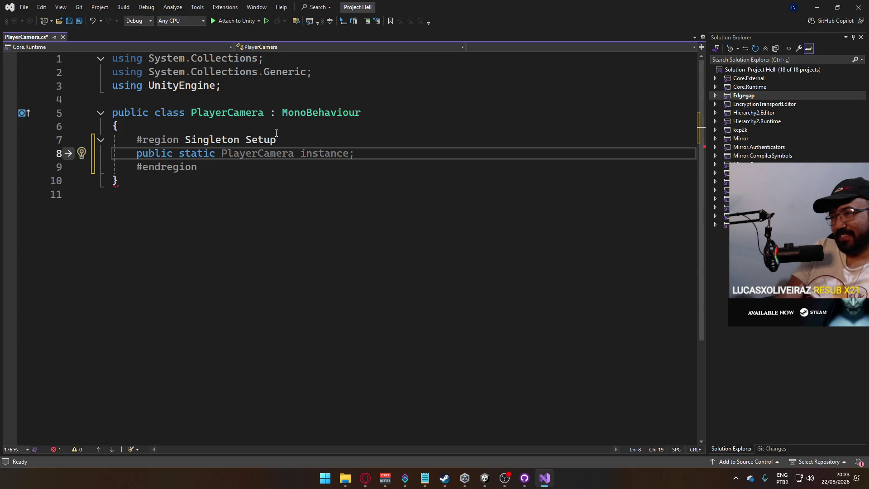
text( Transform)
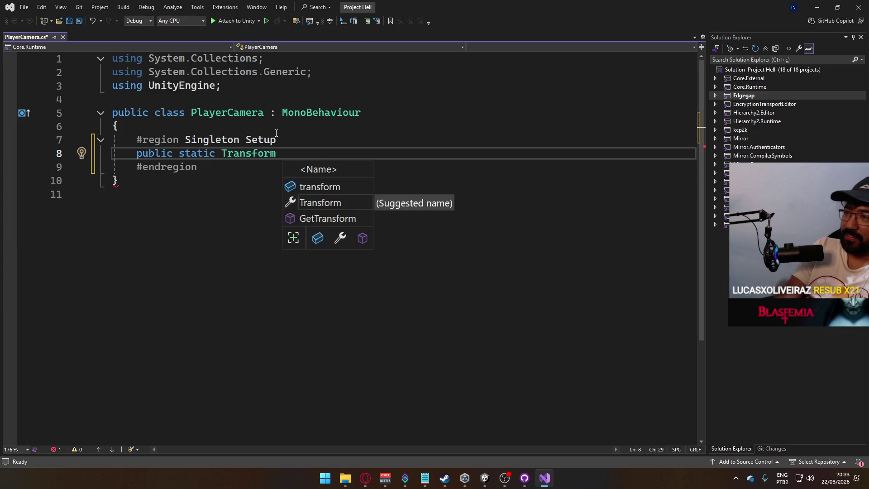
text( PlayerCamera)
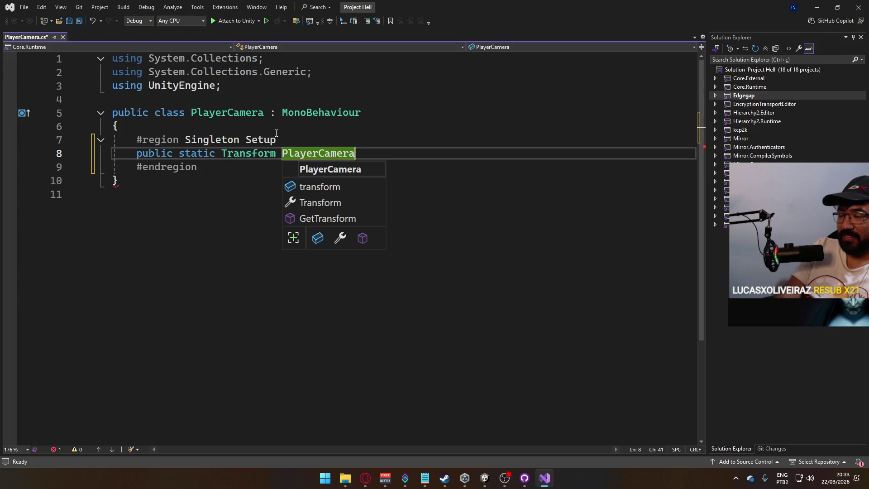
text(;)
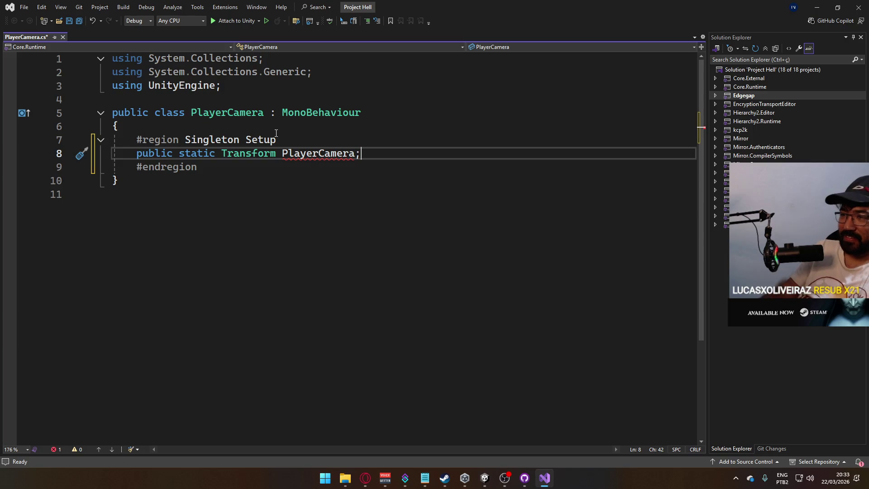
Step: Change the field to public static PlayerCamera singleton
click(222, 153)
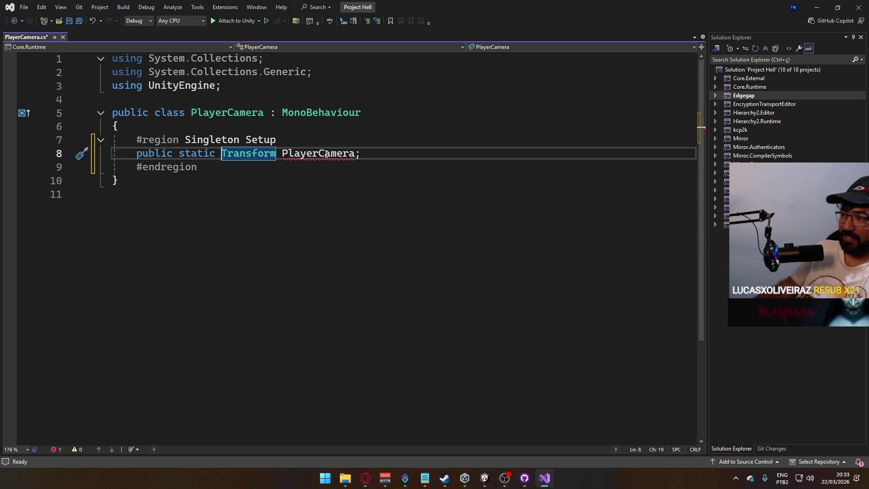
mouse_move(326, 153)
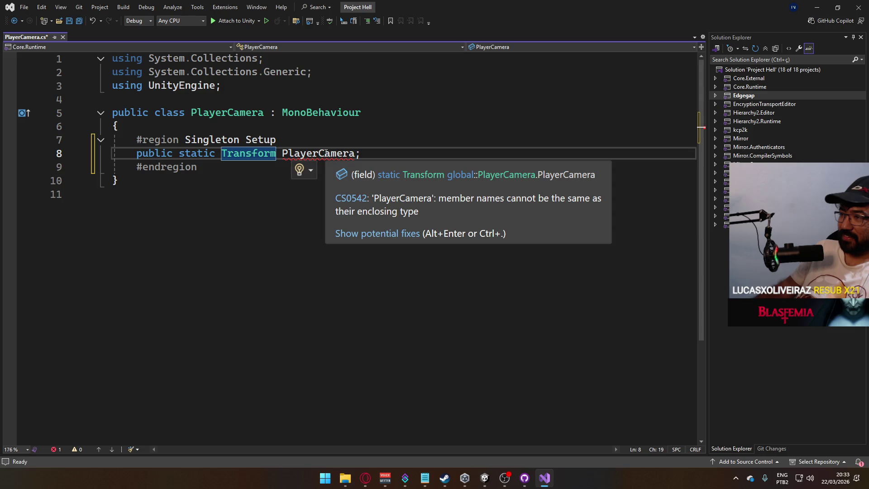
click(246, 113)
double_click(246, 113)
key(ctrl+c)
double_click(248, 153)
key(ctrl+v)
click(394, 153)
double_click(332, 154)
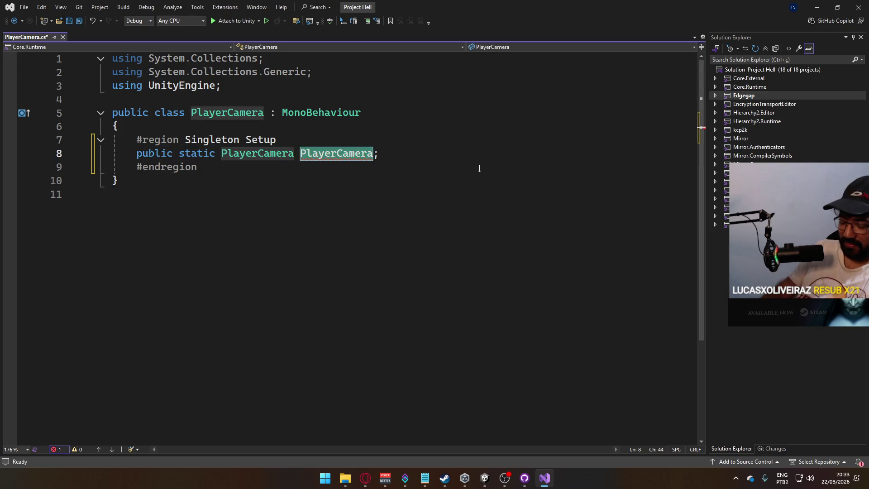
text(singleton)
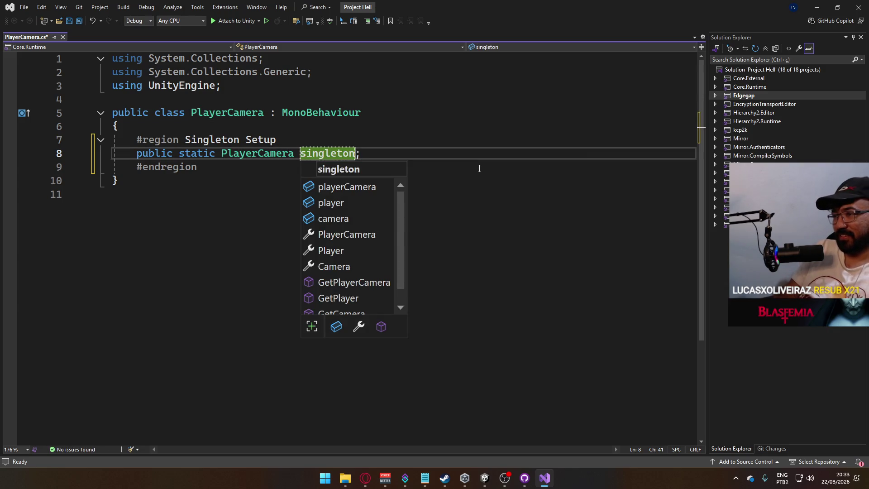
key(End)
Step: Add an Awake method assigning singleton = GetComponent<PlayerCamera>() and save the script
key(Return)
key(Return)
text(void Awake)
key(Tab)
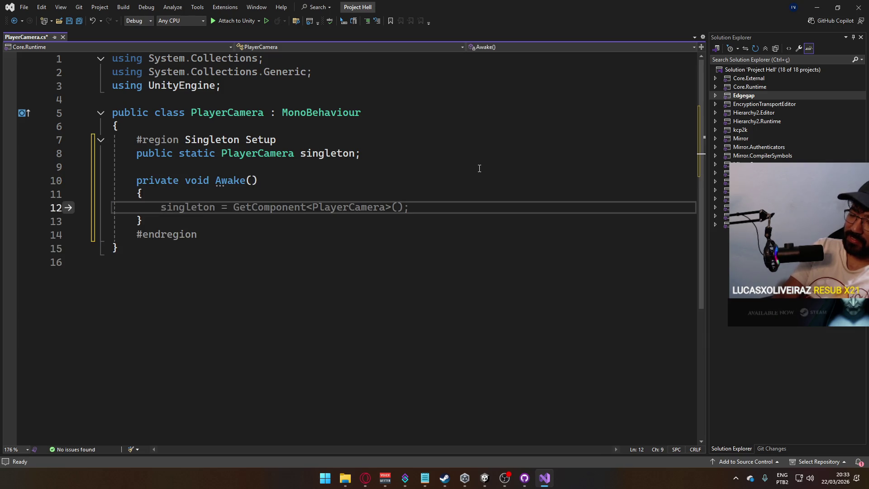
key(Tab)
key(ctrl+s)
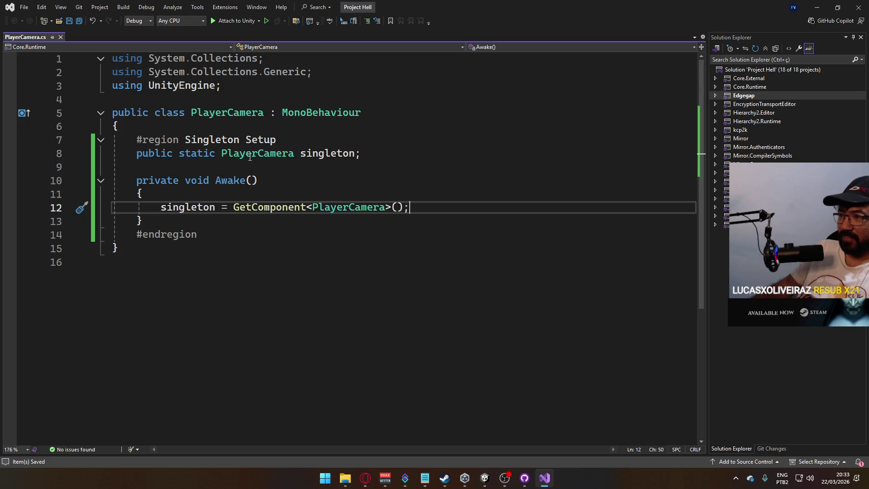
double_click(290, 154)
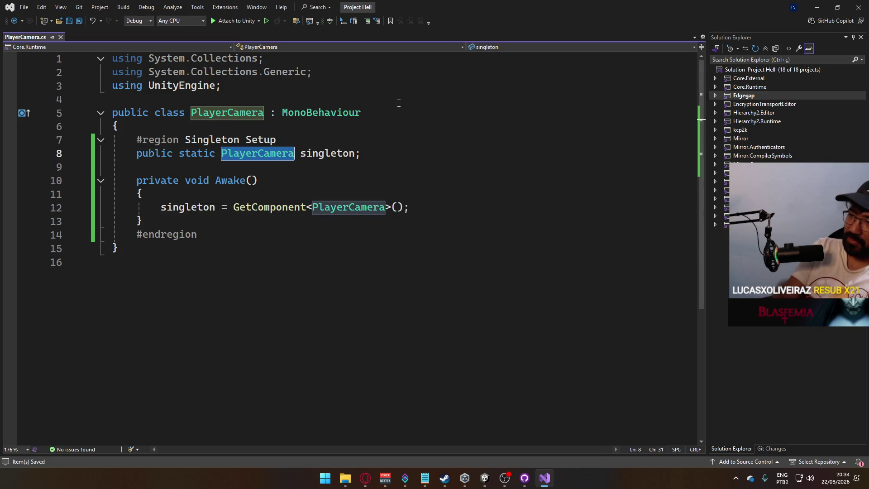
Step: Make the singleton field a Transform and assign it this.transform in Awake
text(Transform)
click(396, 104)
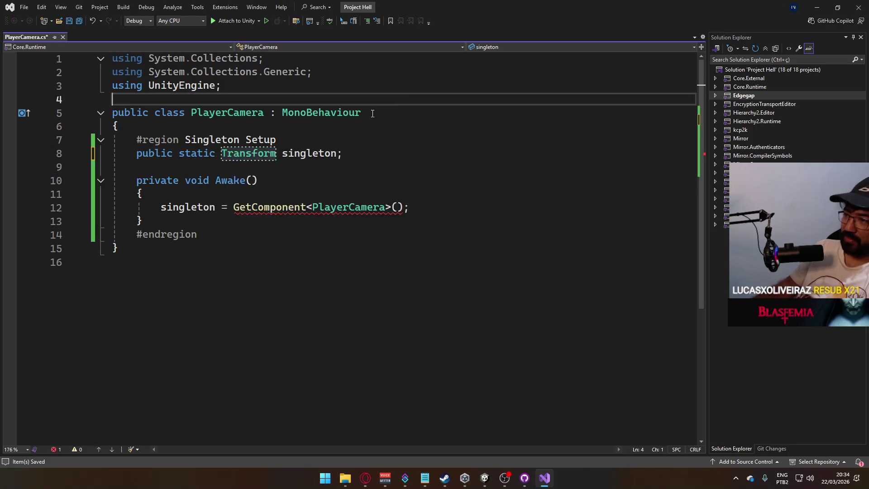
mouse_move(409, 207)
mouse_down()
mouse_move(220, 207)
mouse_move(233, 207)
mouse_up()
text(t)
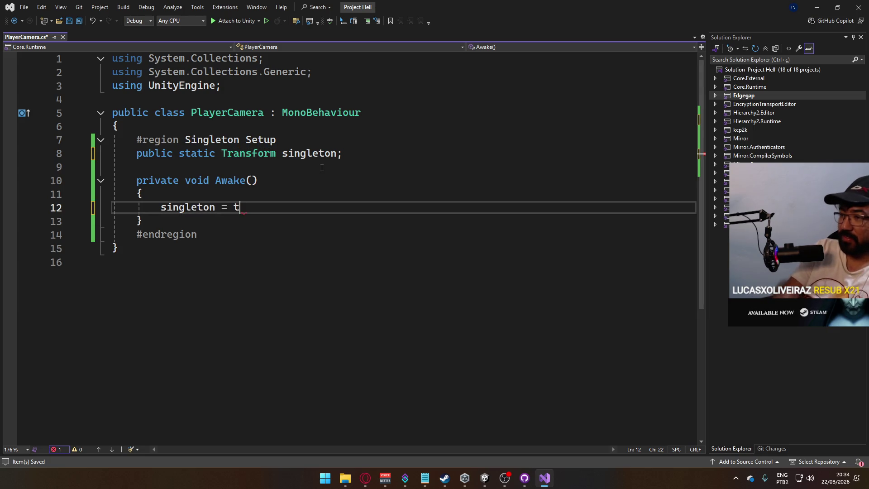
text(his.tran)
key(Tab)
text(;)
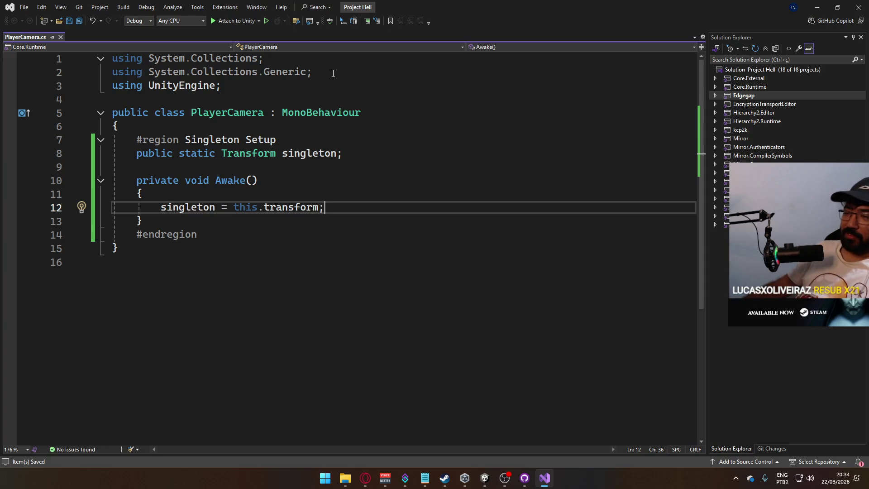
Step: Remove the extra blank lines after #endregion, save, and close Visual Studio
click(217, 237)
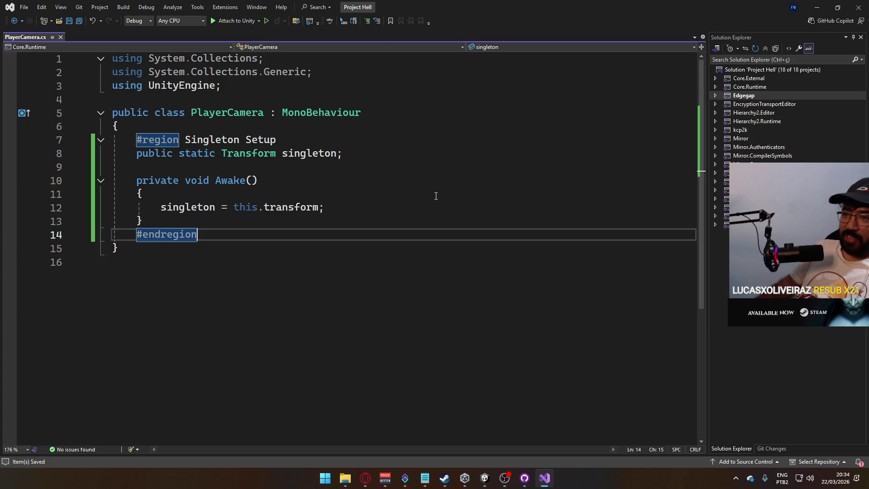
key(Return)
key(Return)
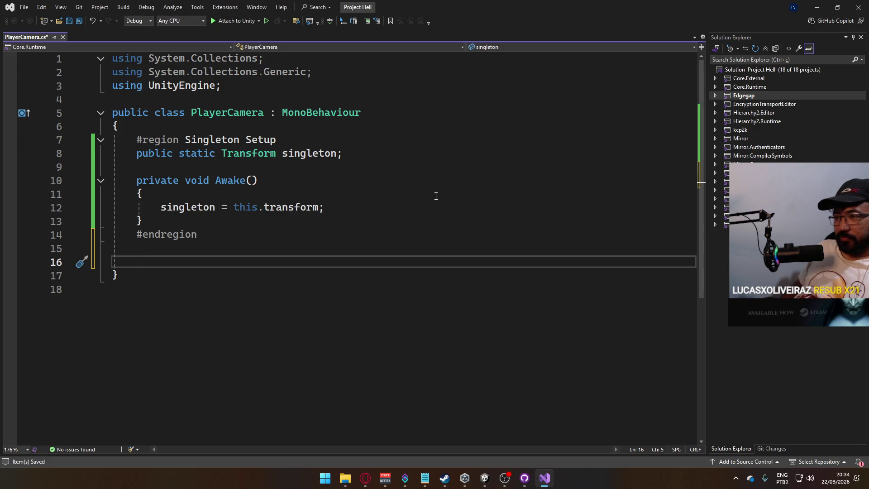
key(ctrl+s)
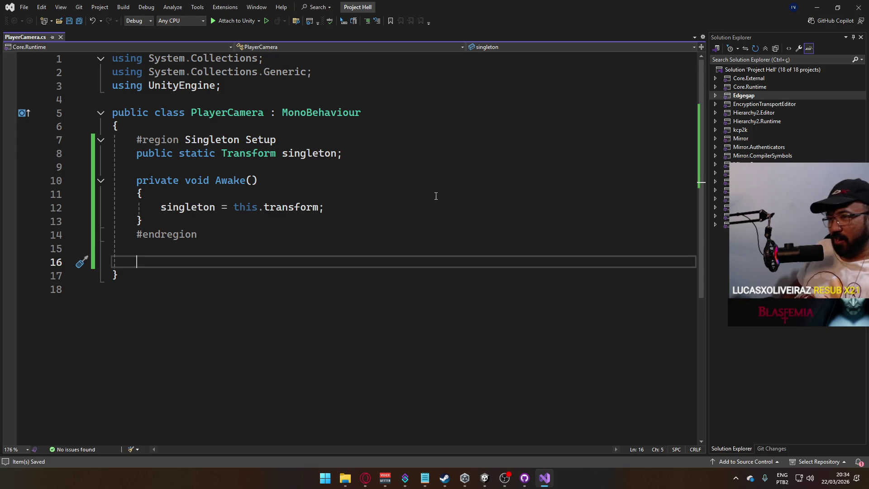
click(261, 132)
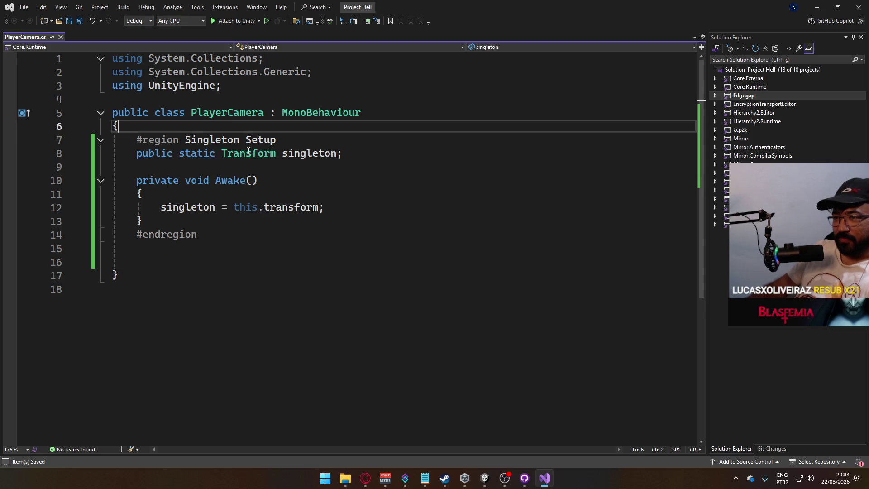
click(240, 237)
click(224, 242)
key(Delete)
click(231, 240)
key(Delete)
key(ctrl+s)
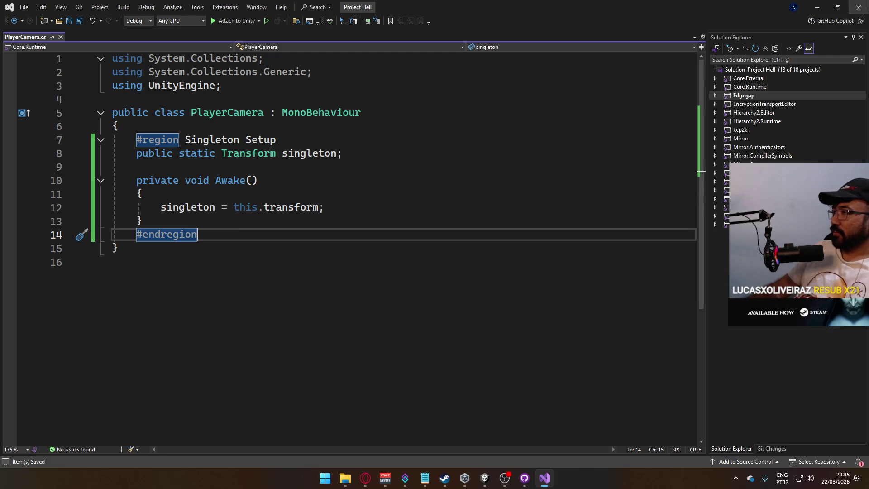
click(859, 7)
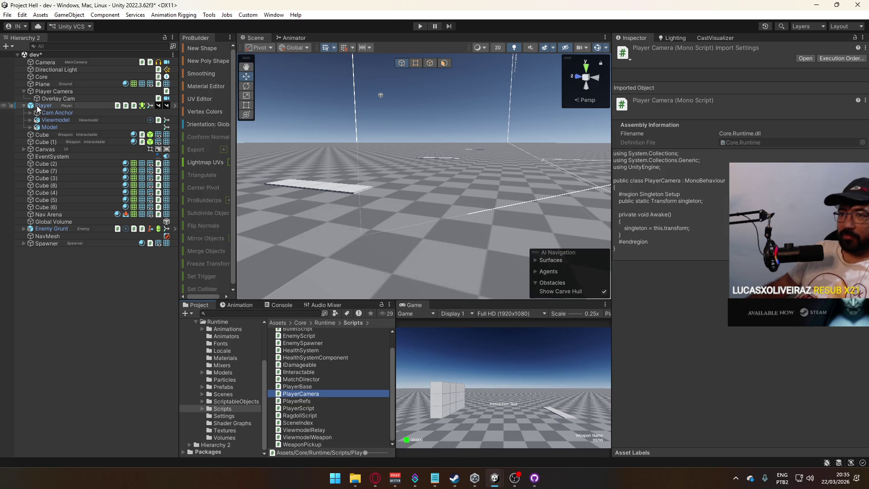
Step: Attach PlayerCamera to the Player Camera object, review Player's references, and open PlayerRefs
drag(311, 396, 64, 96)
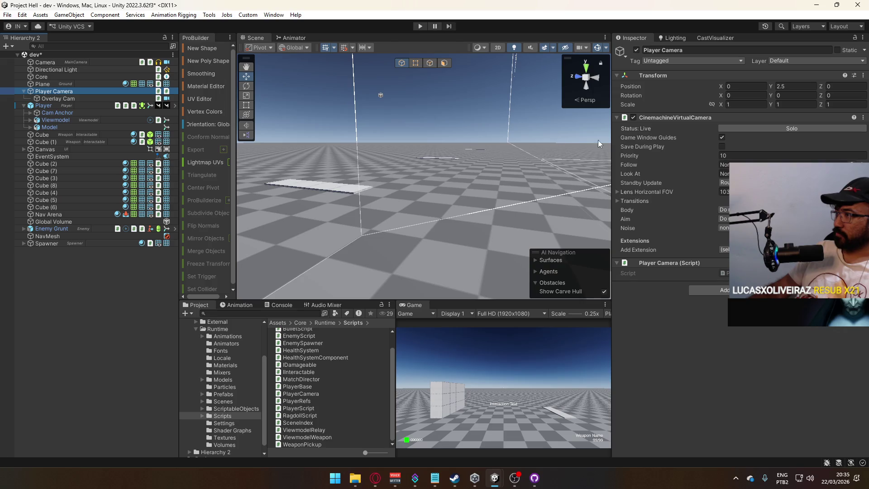
click(91, 106)
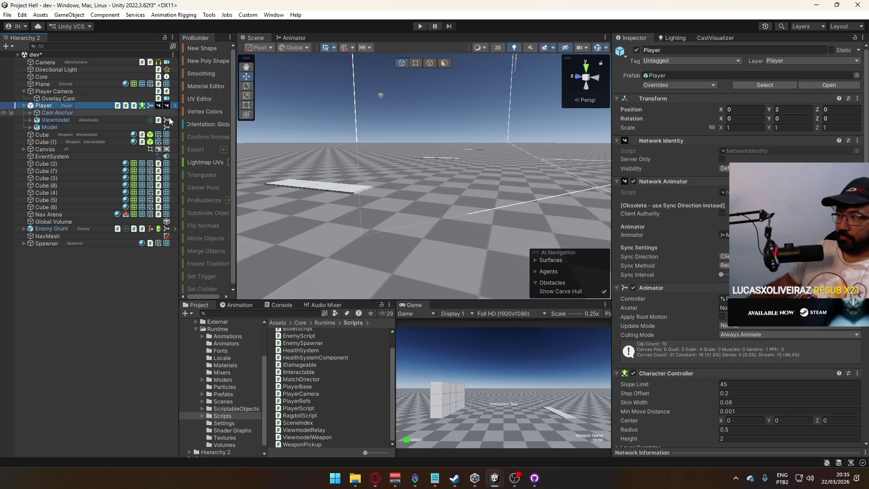
scroll(629, 292, down, 10)
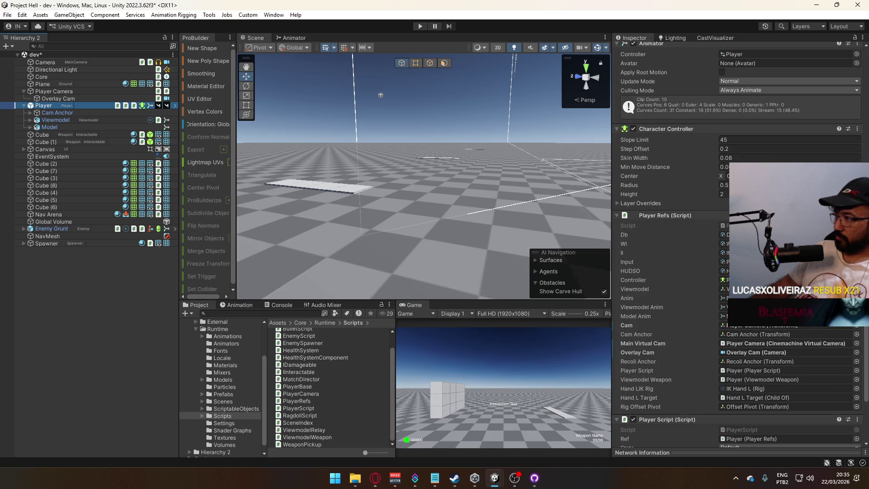
double_click(298, 407)
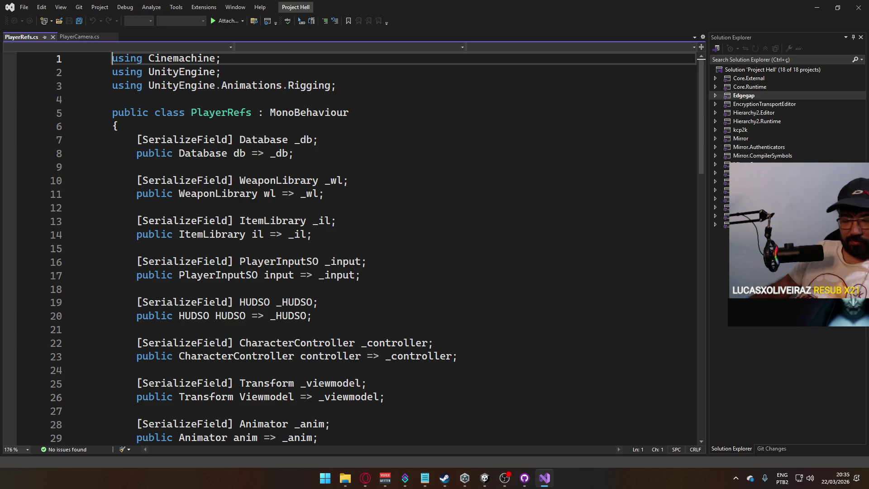
Step: Remove [SerializeField] from _overlayCam and _mainVirtualCam and save PlayerRefs.cs
scroll(317, 240, down, 4)
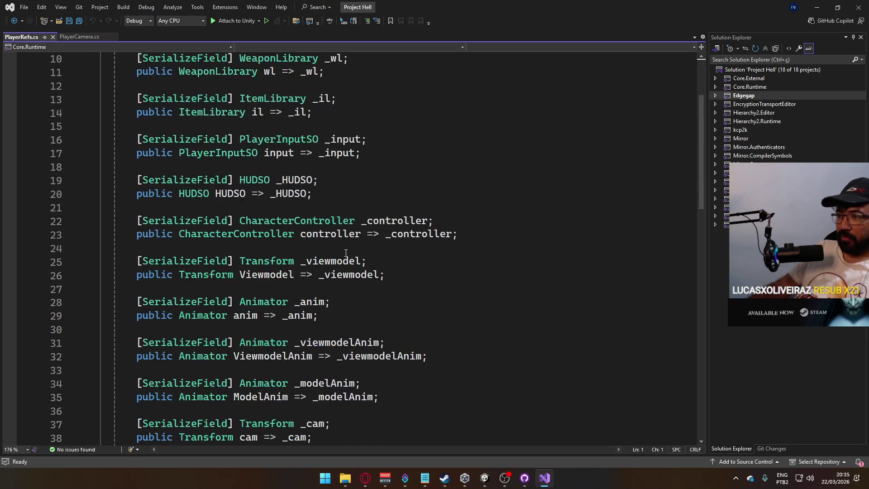
scroll(272, 221, down, 3)
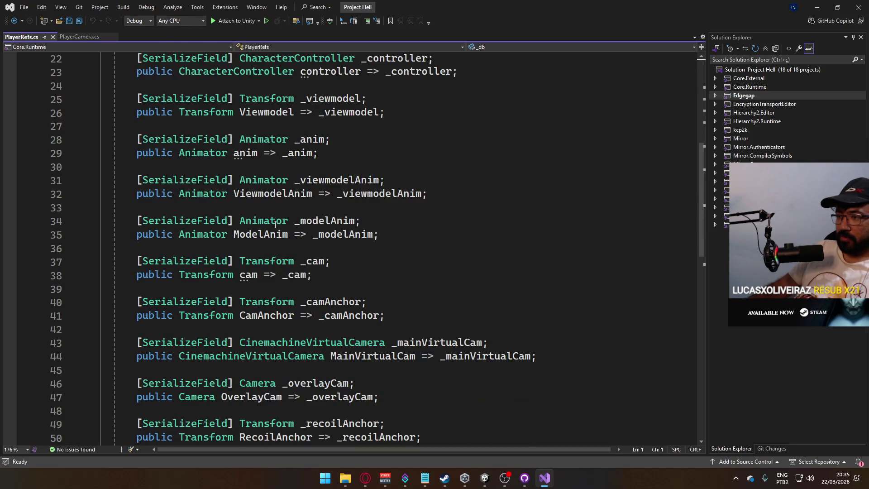
scroll(294, 264, down, 1)
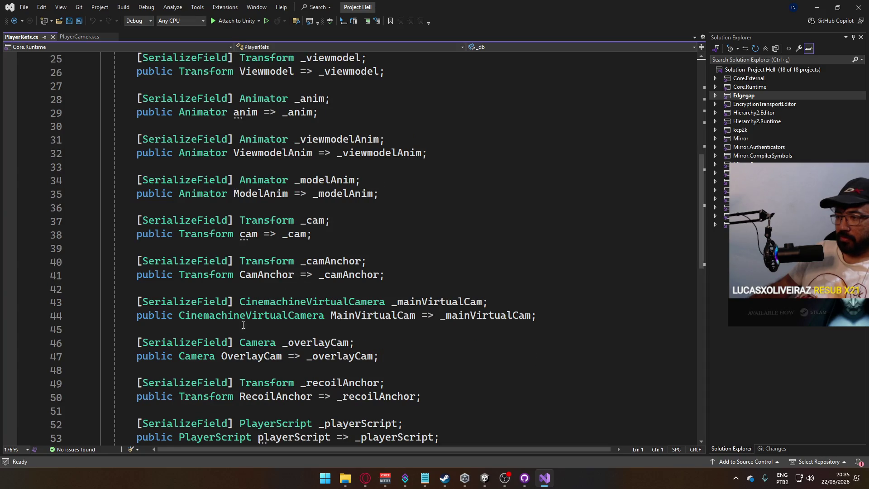
click(232, 343)
key(Home)
key(ctrl+Delete)
key(ctrl+Delete)
key(ctrl+Delete)
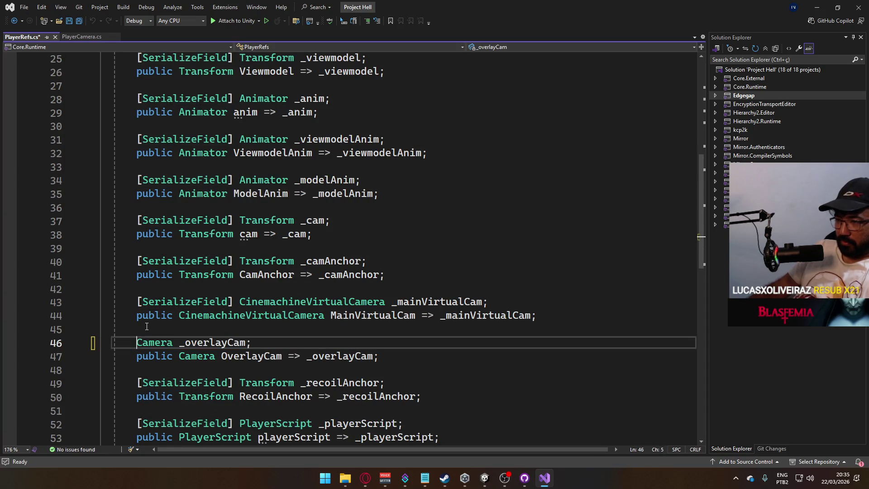
drag(136, 299, 251, 302)
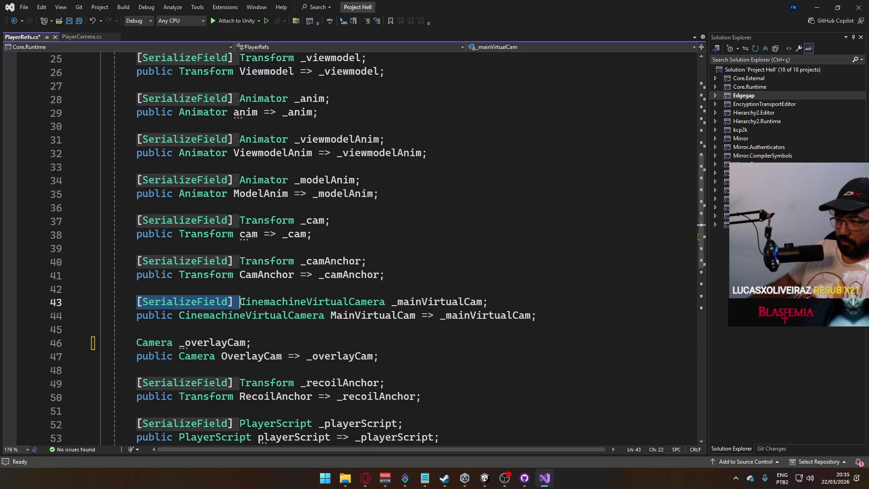
key(Delete)
key(ctrl+s)
Step: Add an empty void Start() method after the last property
scroll(339, 344, down, 8)
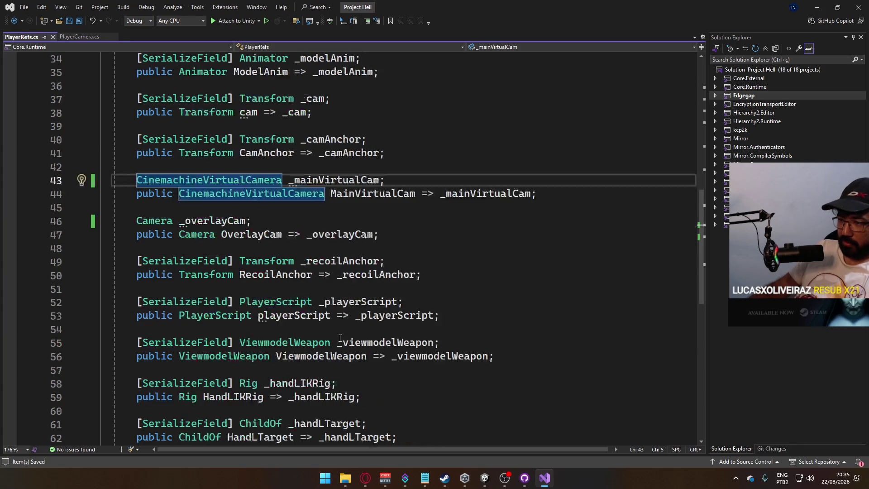
click(503, 276)
key(Return)
key(Return)
text(void Start())
key(Return)
text({)
key(Return)
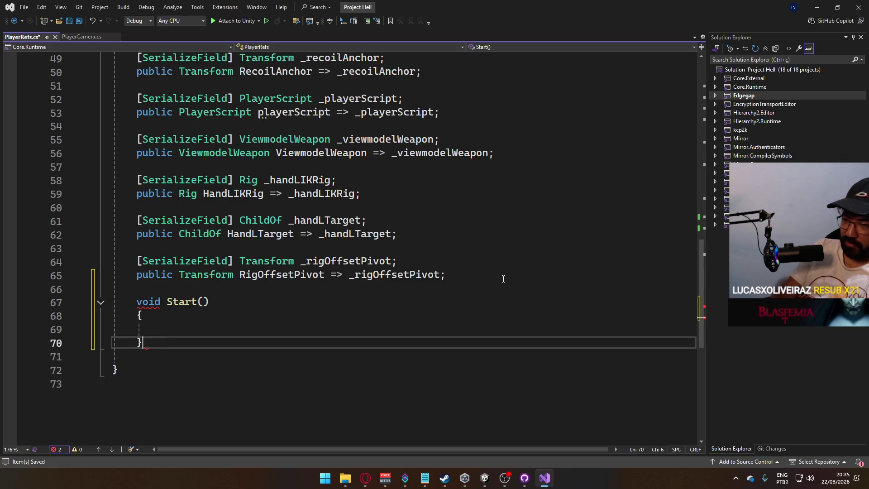
Step: Insert an empty // comment line above the Start method
click(320, 288)
key(Return)
text(//)
key(Down)
key(Down)
key(Down)
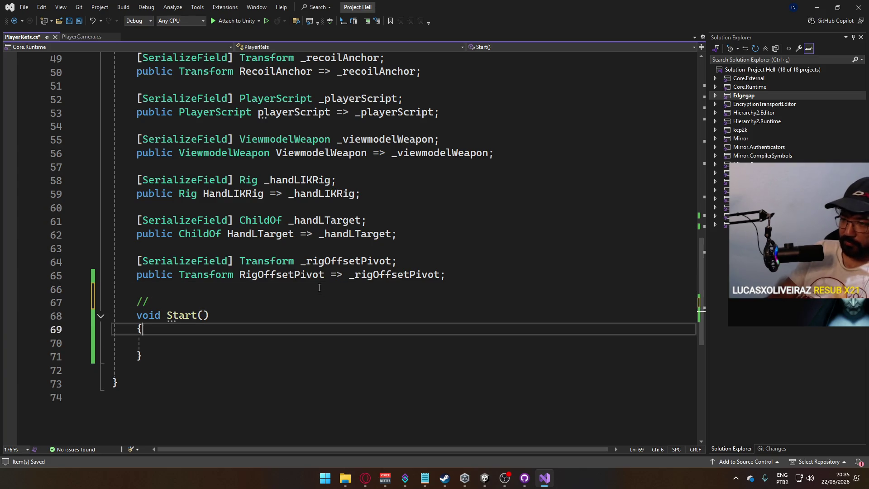
Step: Inside Start, write _mainVirtualCam = PlayerCamera.singleton;
text(Play)
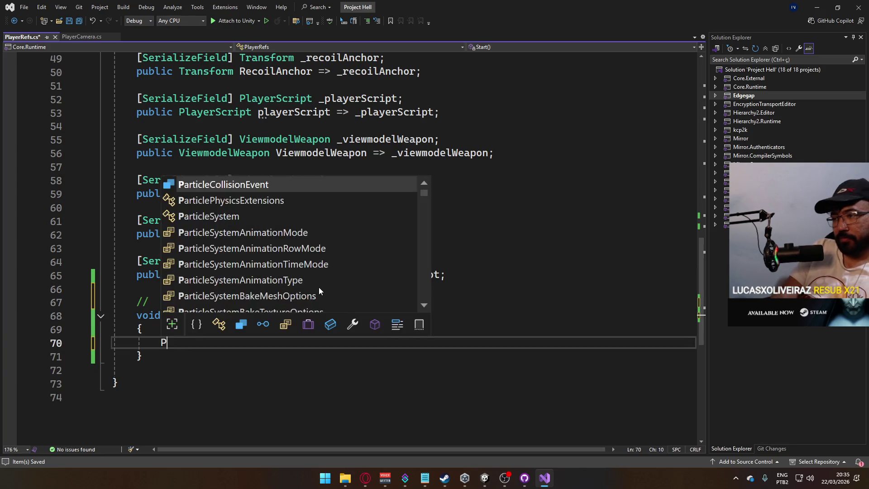
key(Tab)
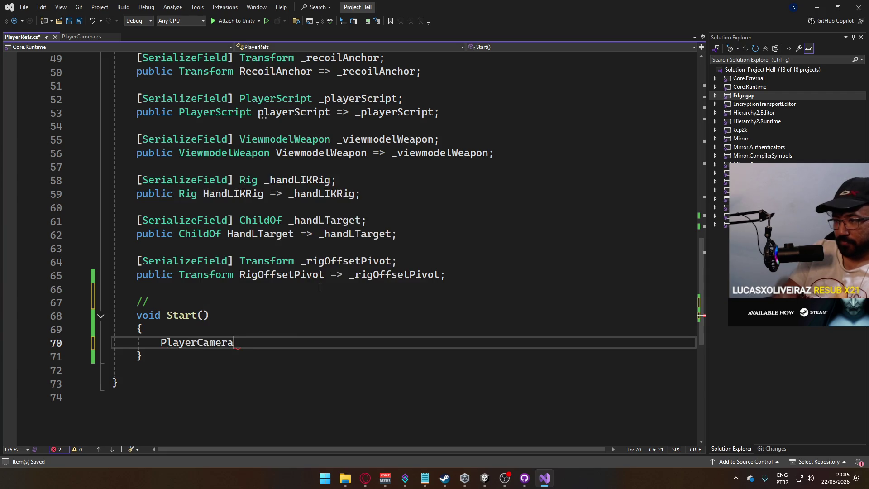
text(.s)
key(Tab)
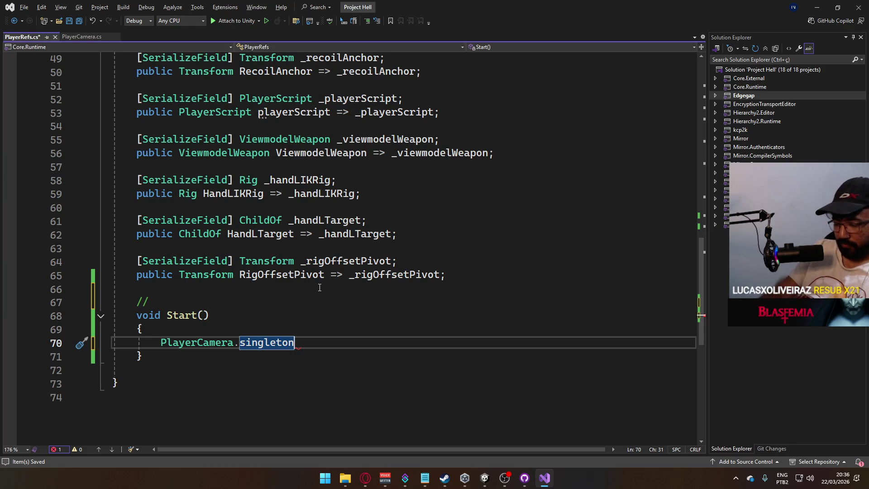
key(Home)
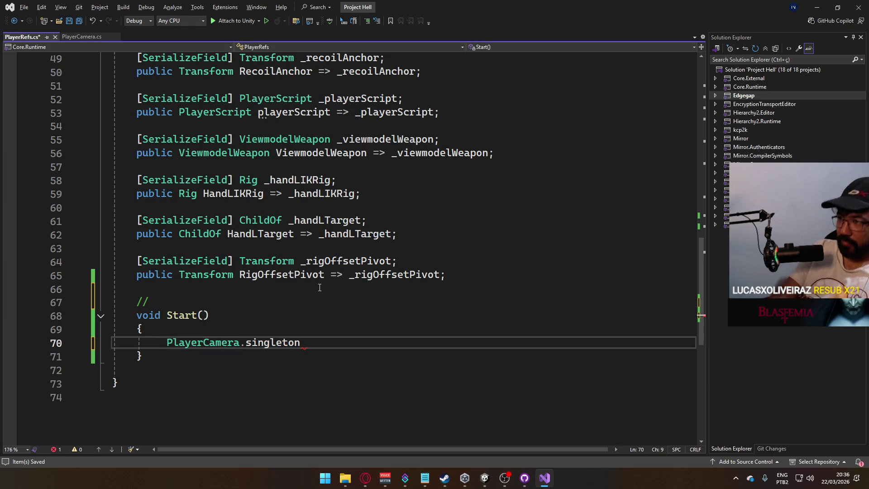
text(Maincam)
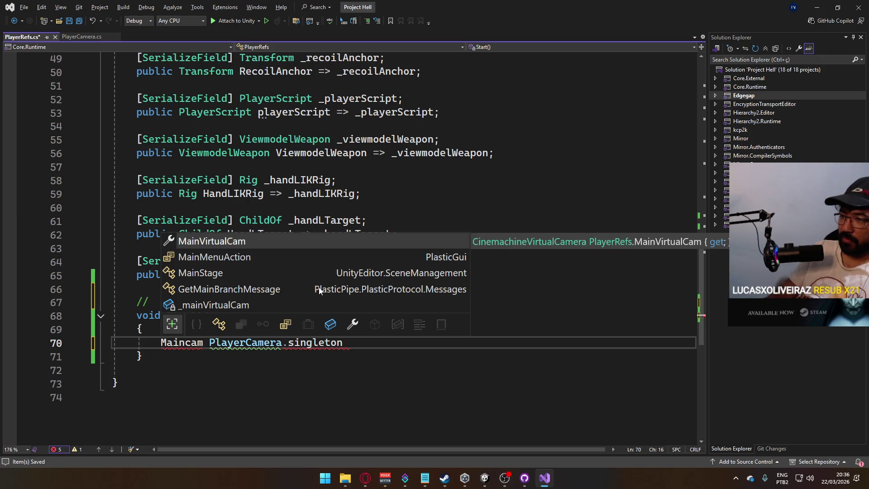
key(Down)
key(Down)
key(Down)
key(space)
text(=)
key(End)
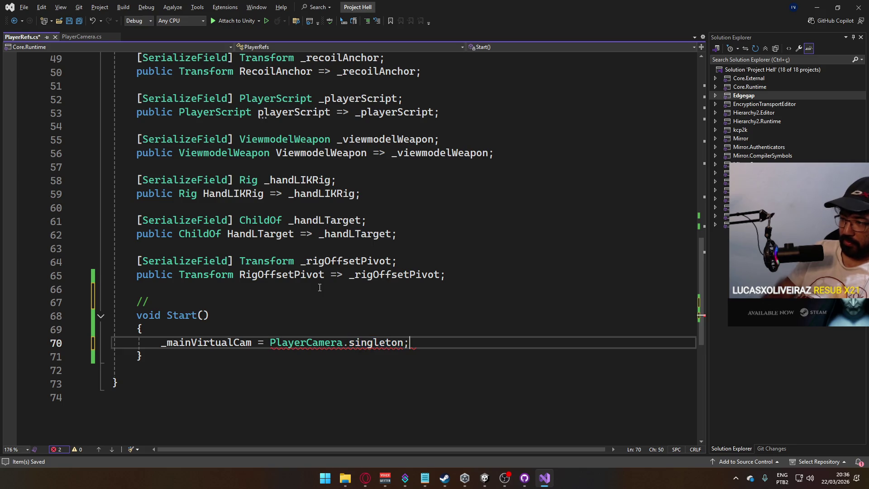
text(;)
mouse_move(376, 343)
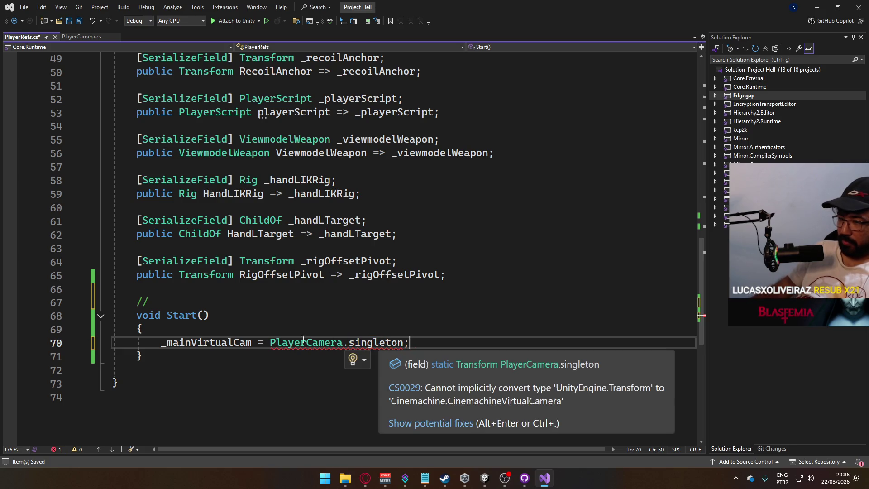
mouse_move(204, 345)
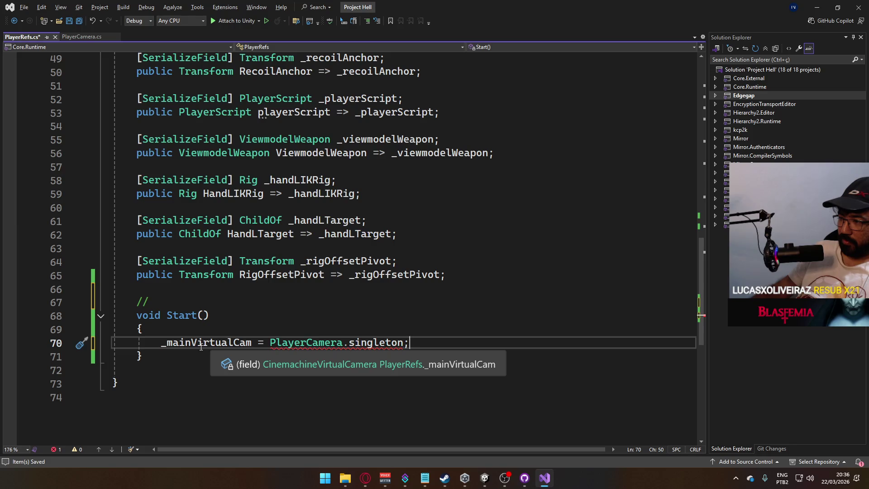
key(alt+Tab)
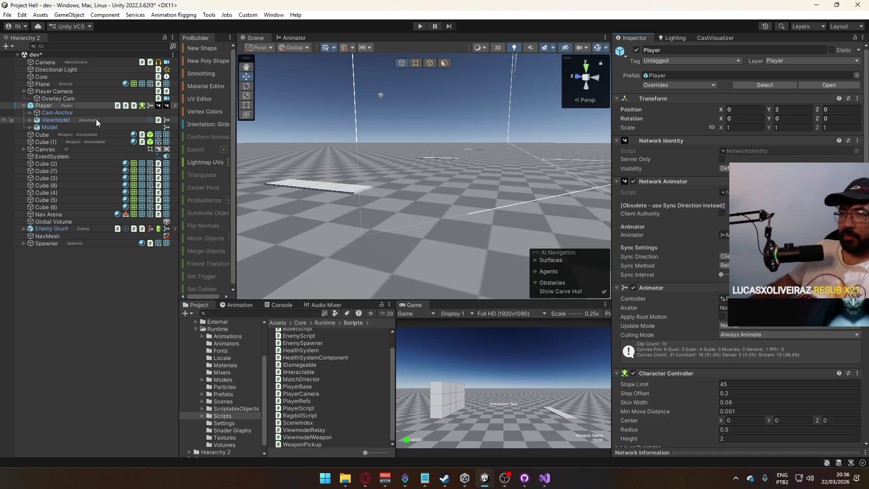
scroll(680, 260, down, 8)
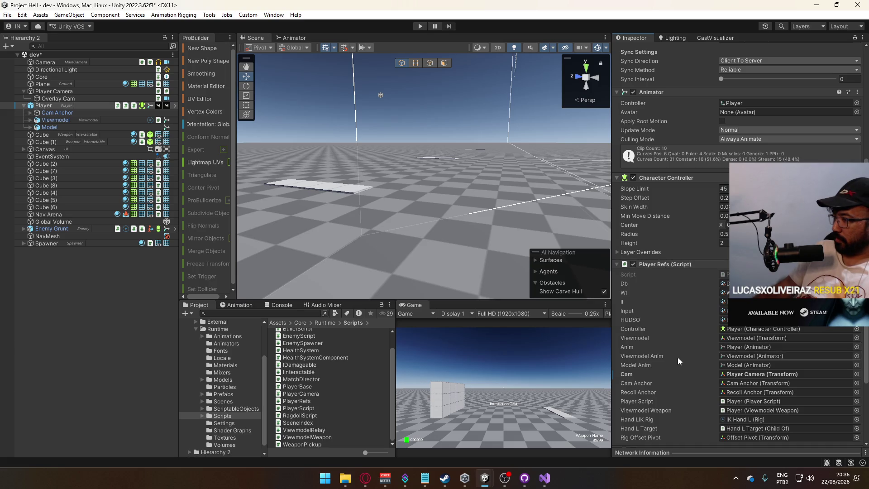
scroll(659, 341, down, 1)
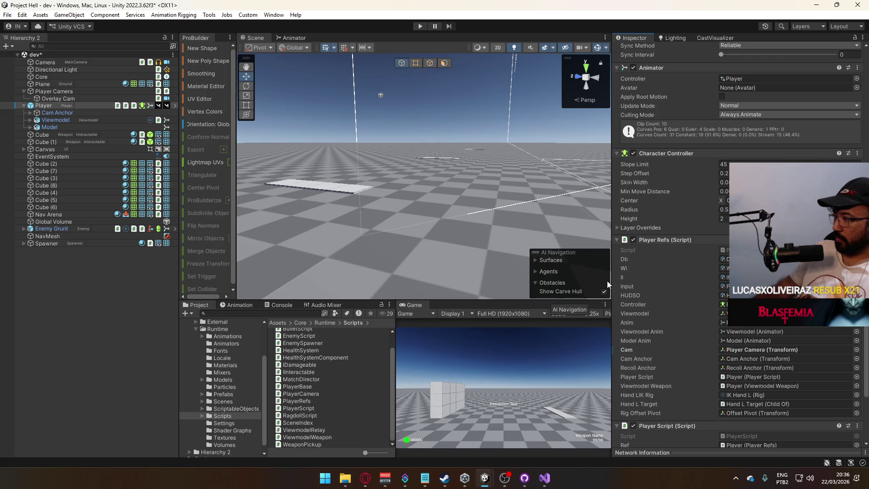
key(alt+Tab)
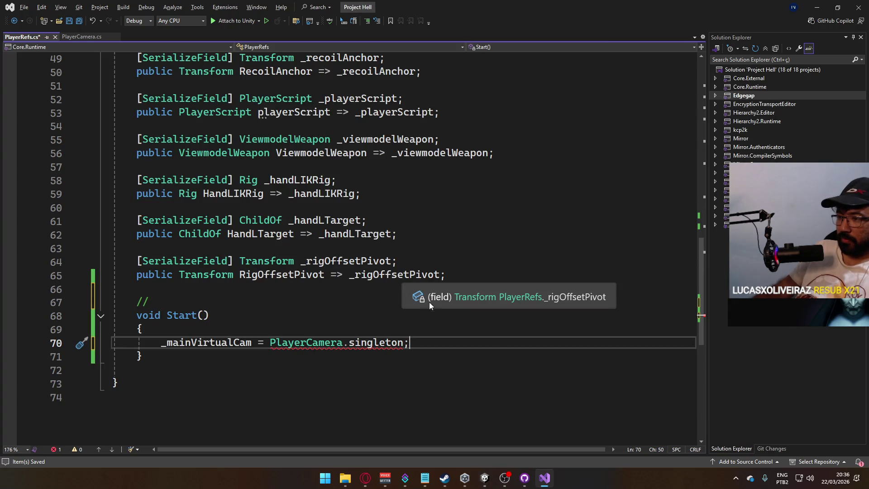
Step: Append .GetComponent<CinemachineVirtualCamera>() to the _mainVirtualCam assignment
scroll(395, 314, up, 5)
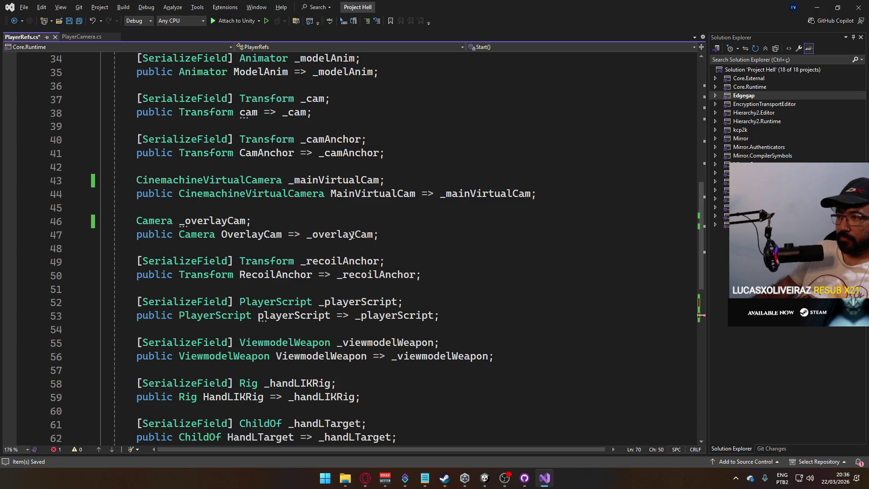
scroll(352, 221, down, 6)
key(Left)
text(.Getcom)
key(Tab)
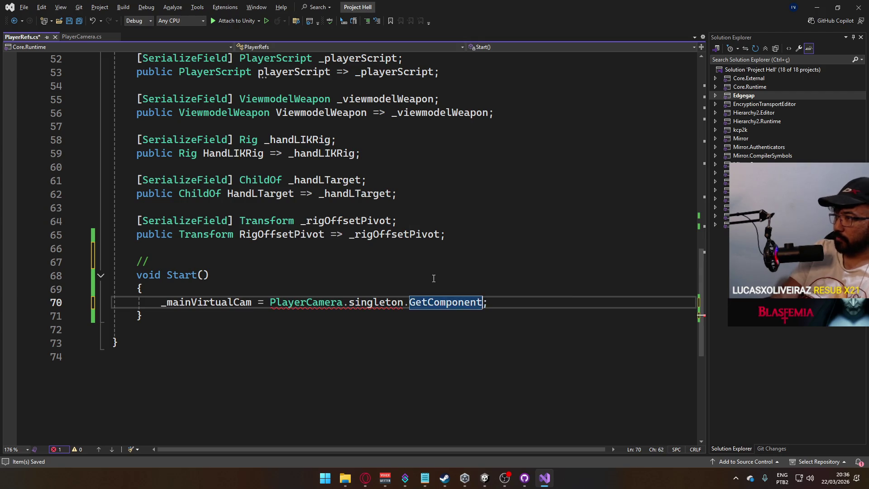
text(<Virtual)
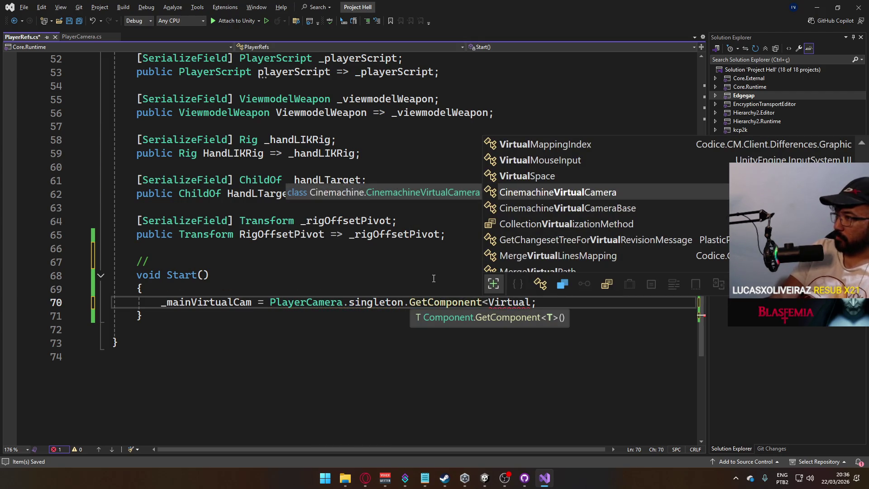
key(Tab)
text(>())
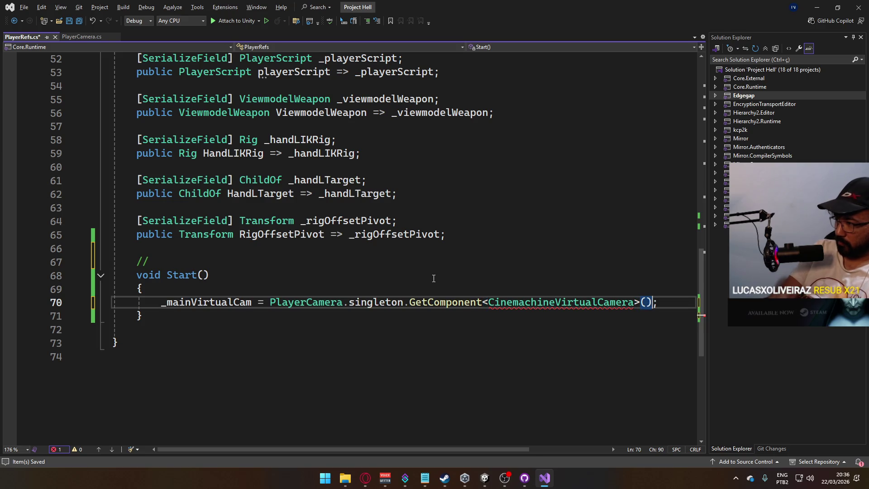
key(End)
Step: Add _overlayCam = PlayerCamera.singleton.Find("Overlay Cam").GetComponent<Camera>(); to Start
key(Return)
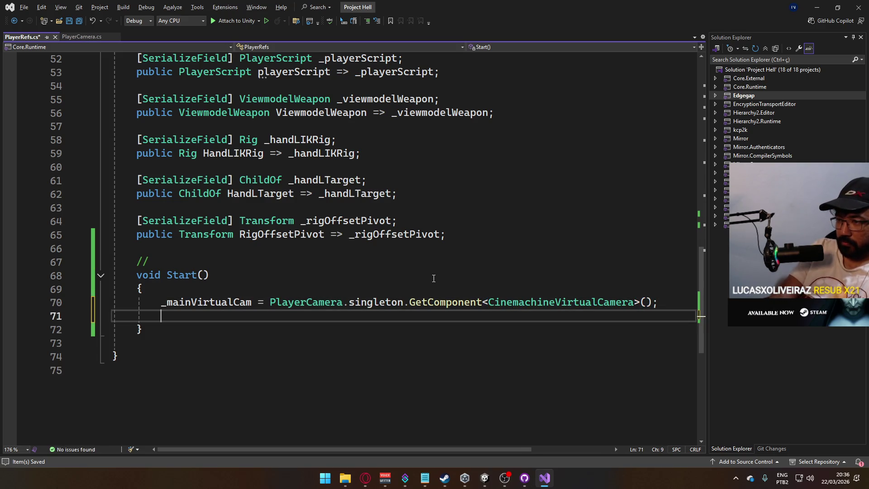
text(_overlayCam =)
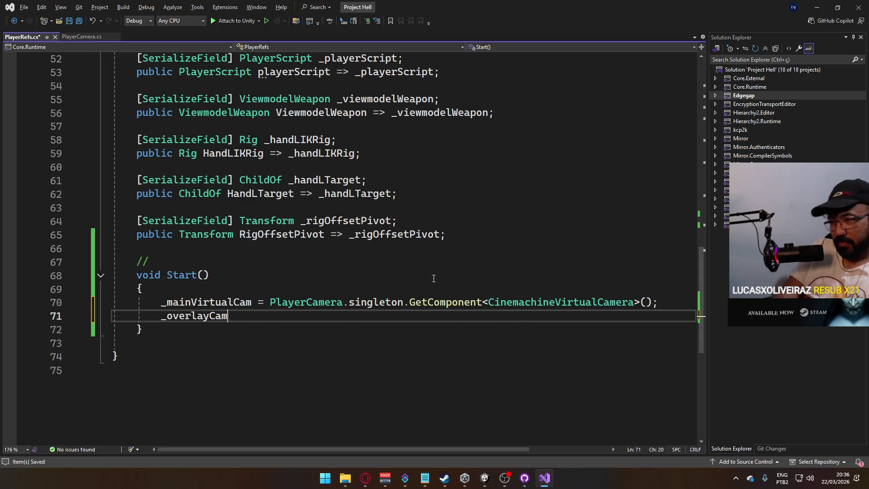
scroll(408, 277, up, 3)
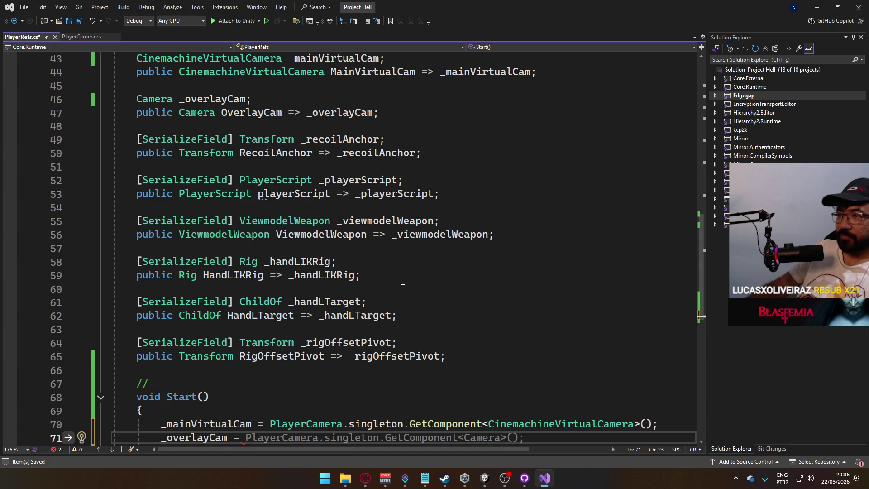
scroll(403, 281, down, 2)
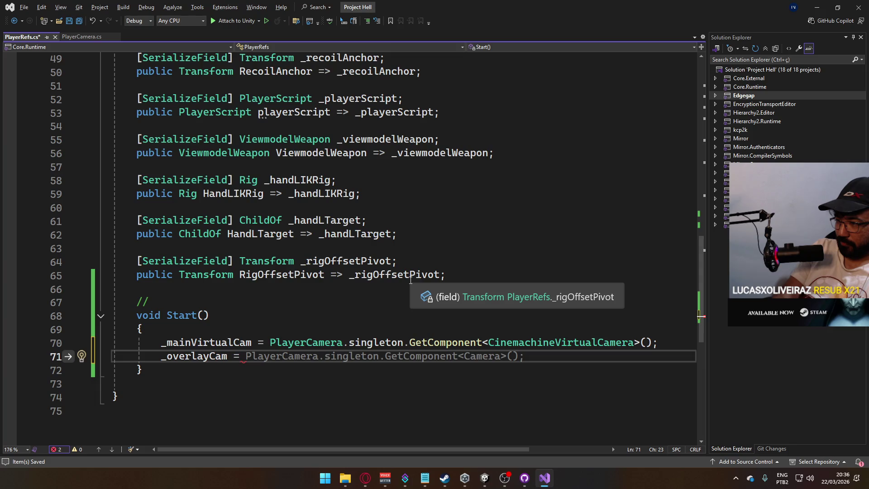
text(PlayerCam)
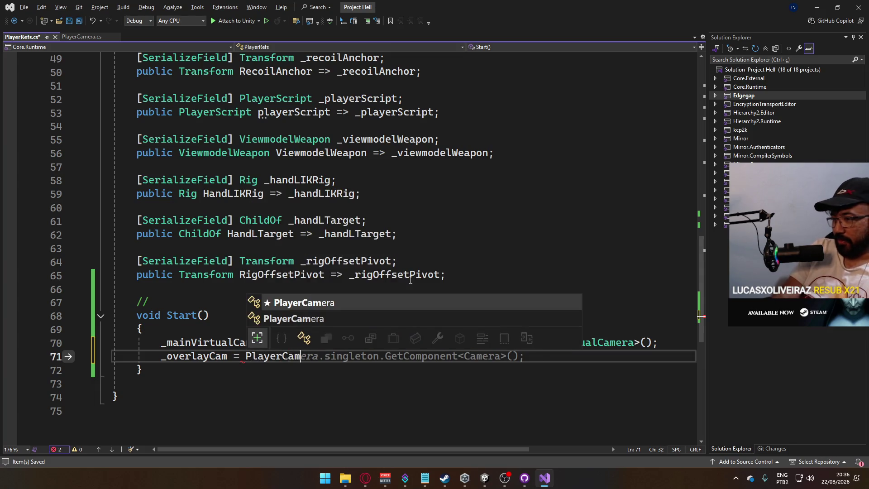
text(era.singleton.)
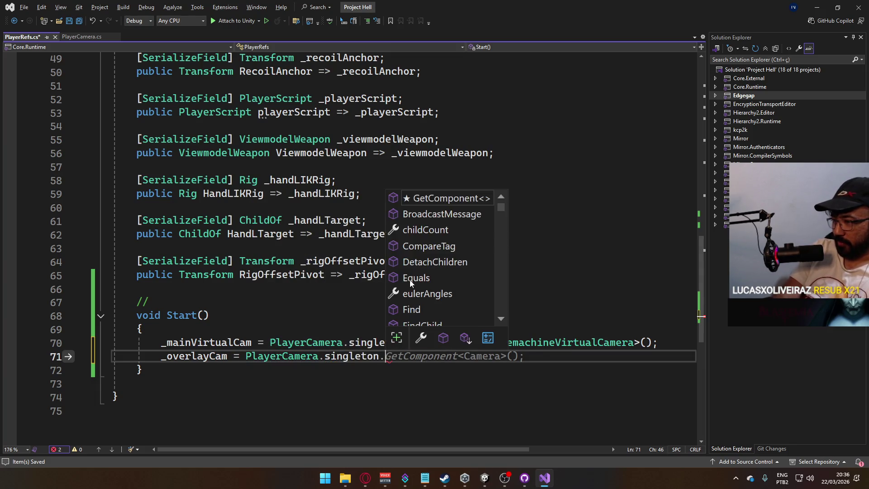
text(Fi)
key(Tab)
text(()
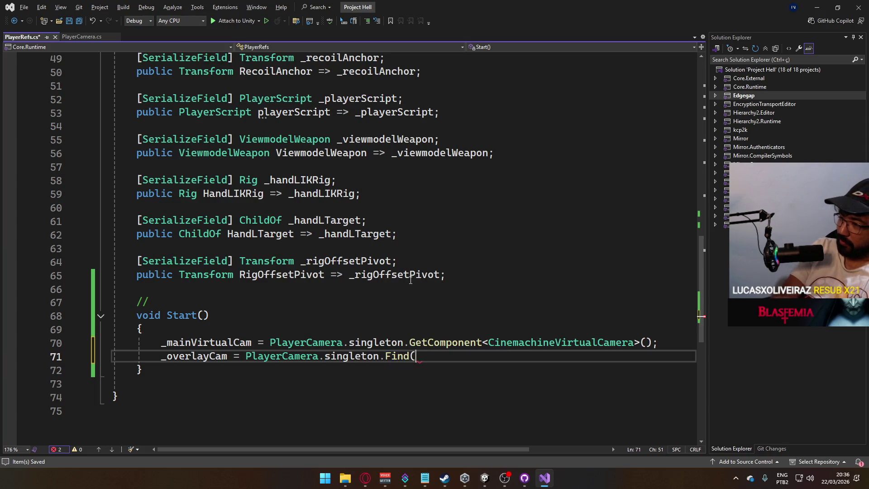
text(")
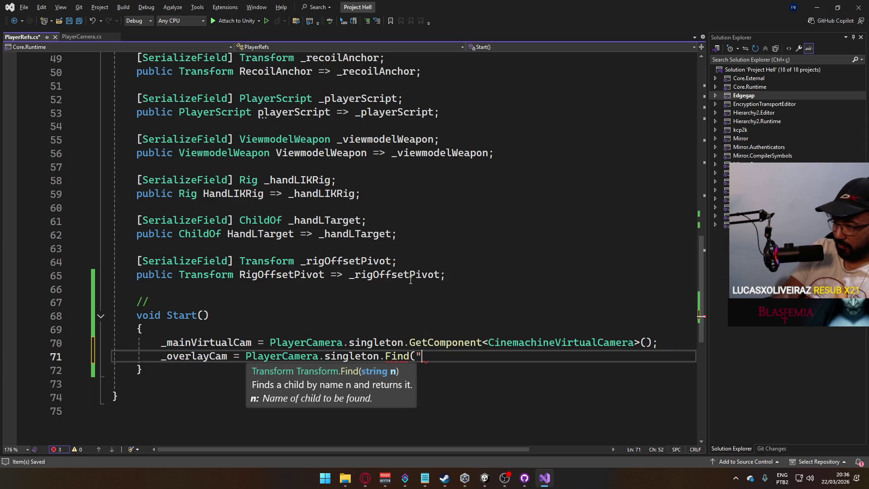
text(Overlay)
key(alt+Tab)
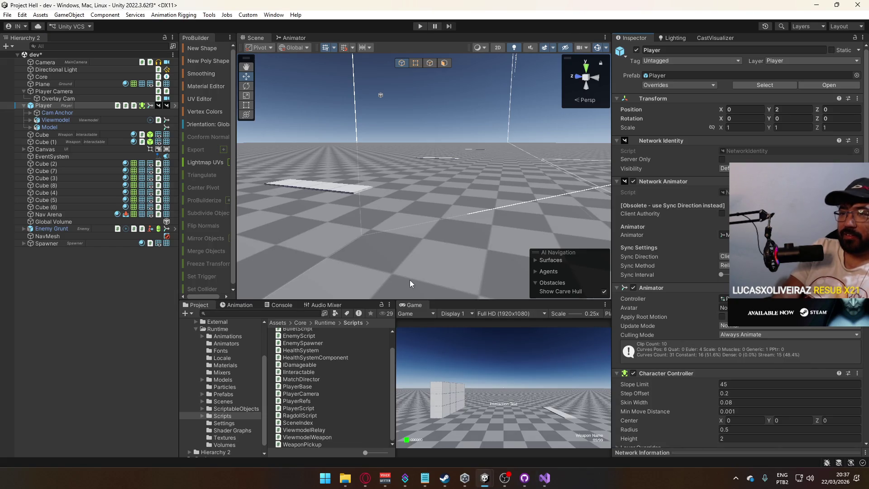
key(alt+Tab)
text(Cam"))
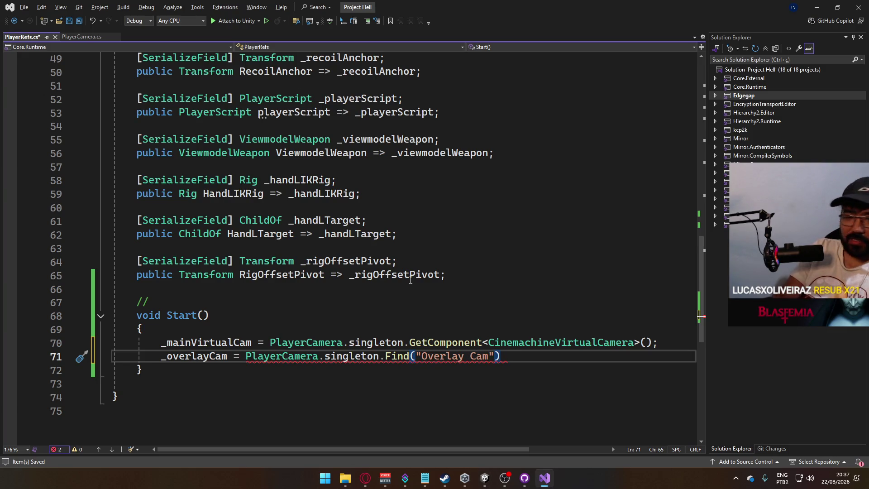
text(.)
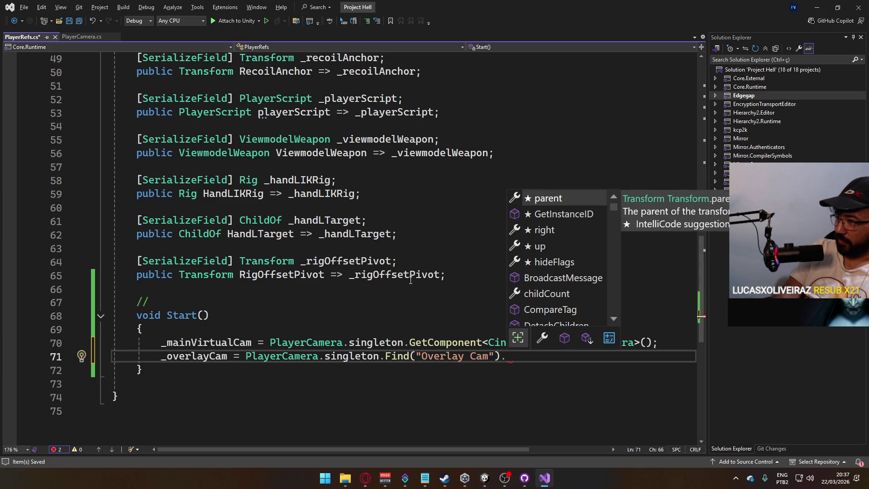
text(Get)
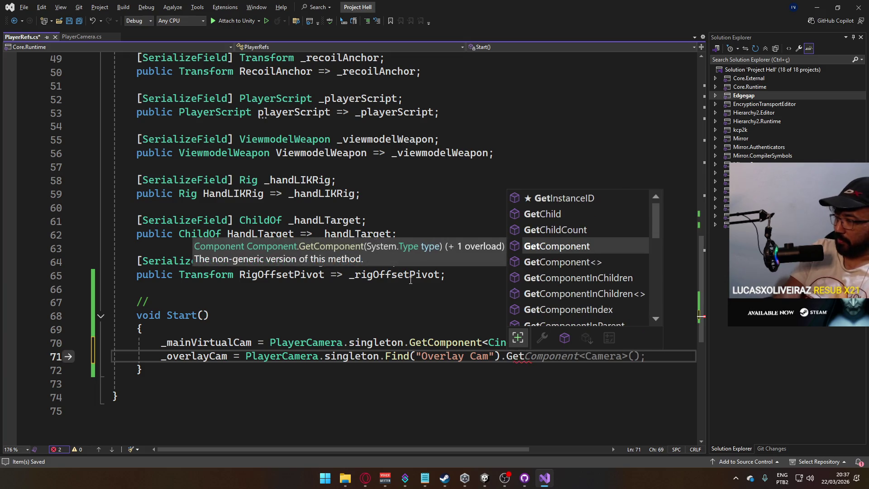
key(Tab)
text(<Camera>())
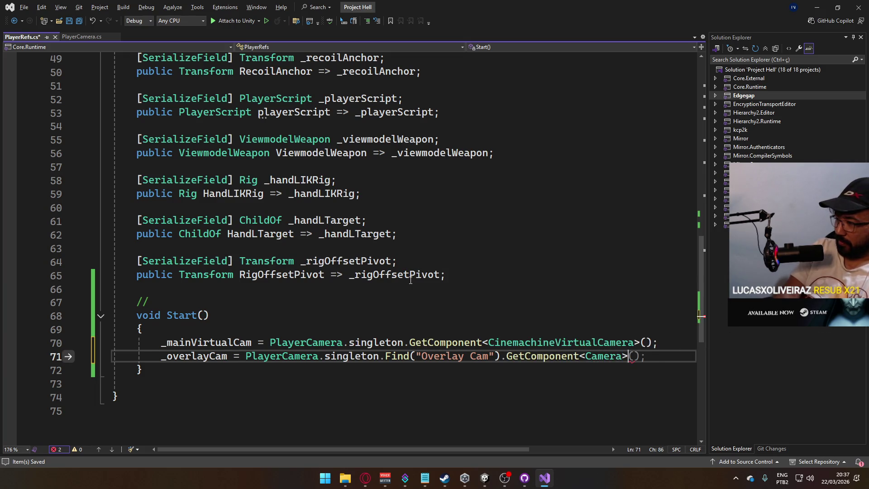
text(;)
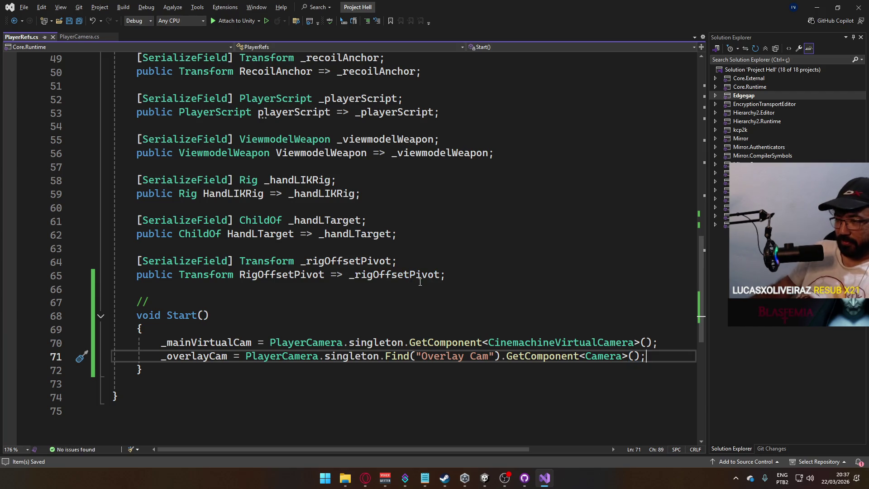
key(alt+Tab)
key(Escape)
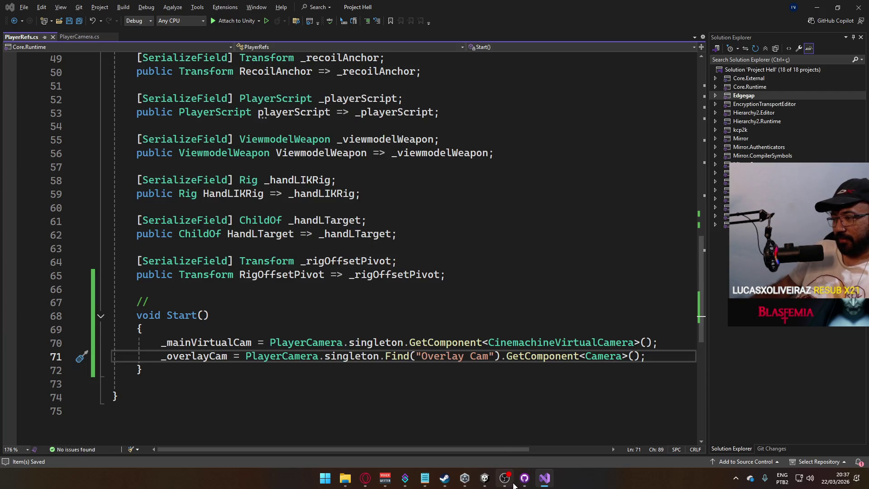
mouse_move(485, 479)
click(456, 443)
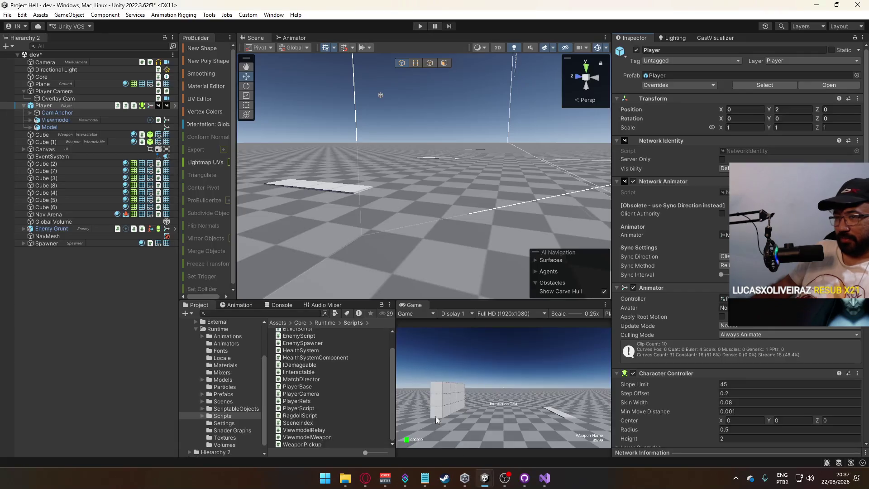
scroll(691, 355, down, 10)
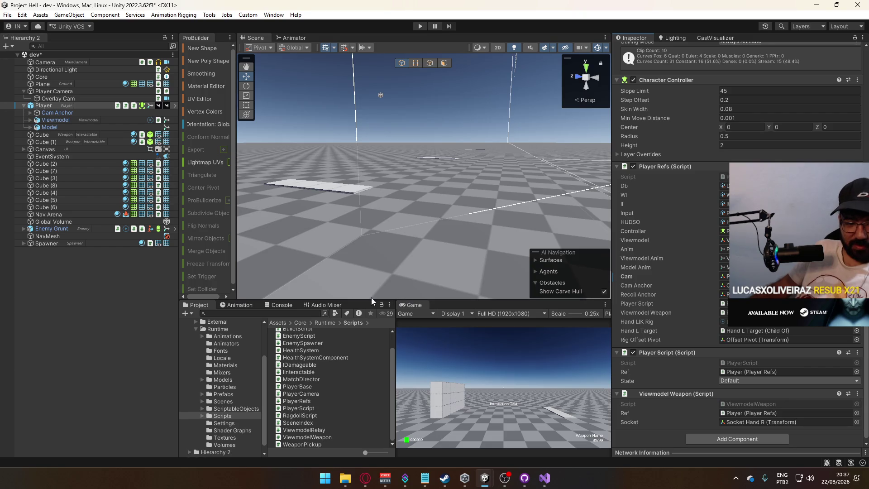
click(545, 478)
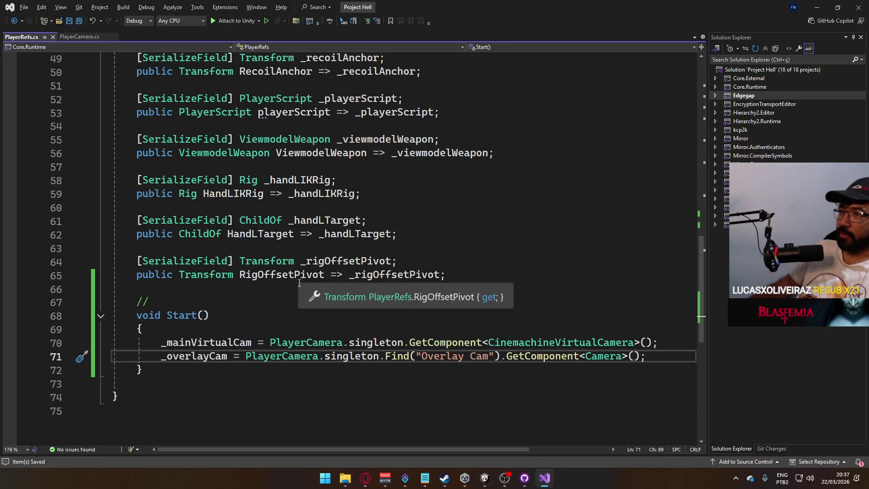
Step: Scroll PlayerRefs.cs up to line 1 to review its fields, then return to Unity
scroll(290, 285, up, 14)
scroll(308, 301, up, 2)
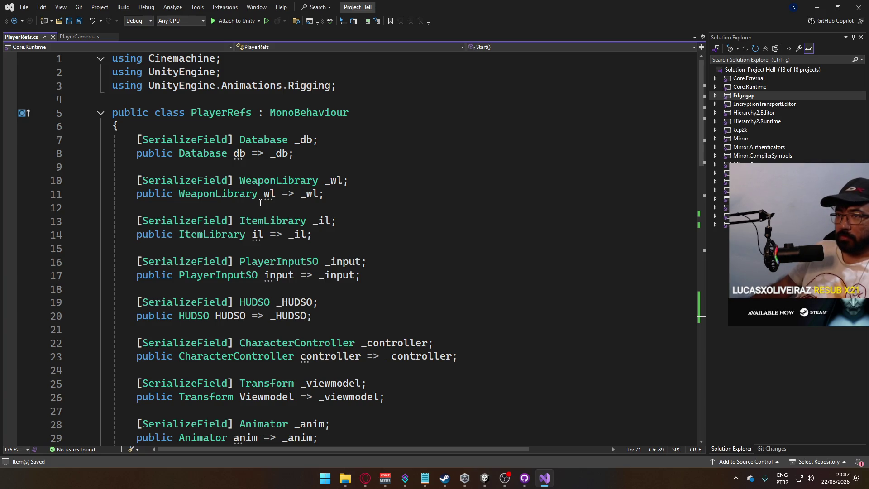
key(alt+Tab)
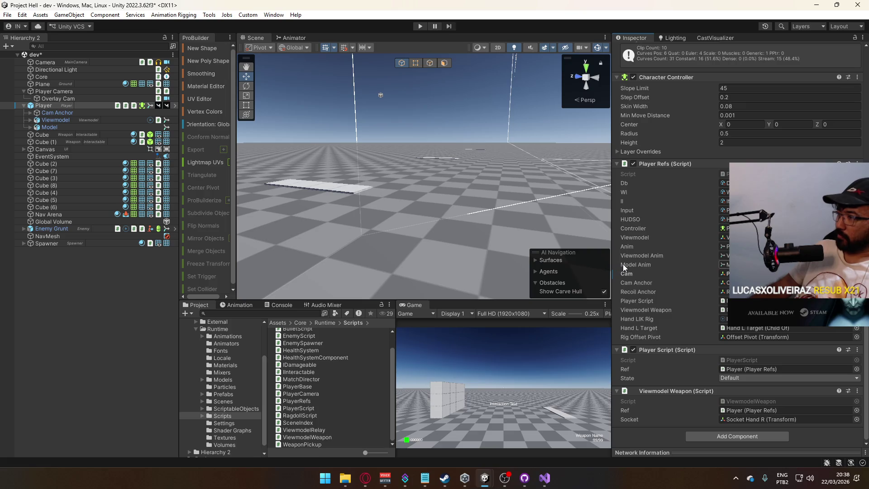
Step: Collapse the Player object's children in the Hierarchy and check its Player Refs fields
scroll(667, 397, up, 10)
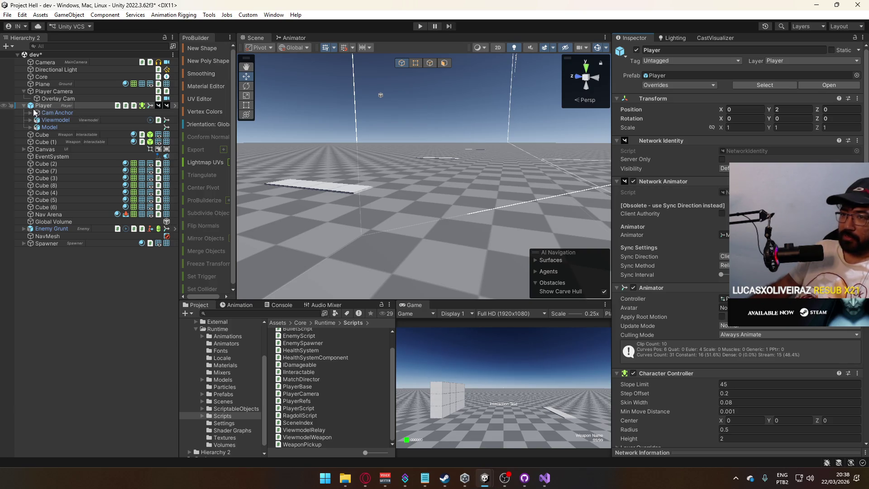
click(23, 105)
scroll(687, 277, down, 10)
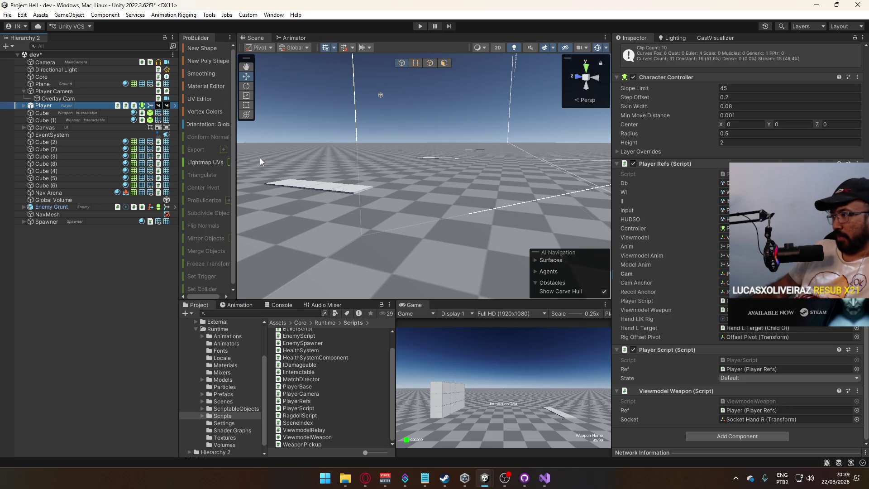
Step: Close the PlayerCamera.cs tab in Visual Studio and minimize the editor
mouse_move(547, 478)
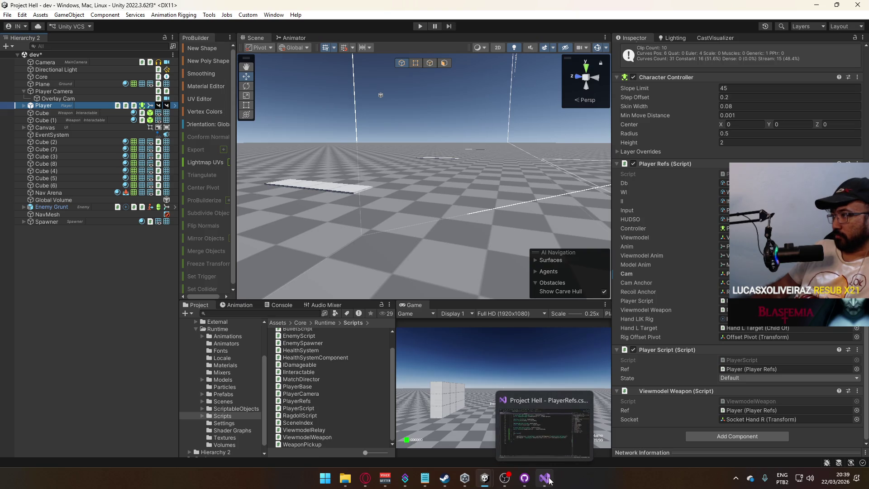
click(545, 478)
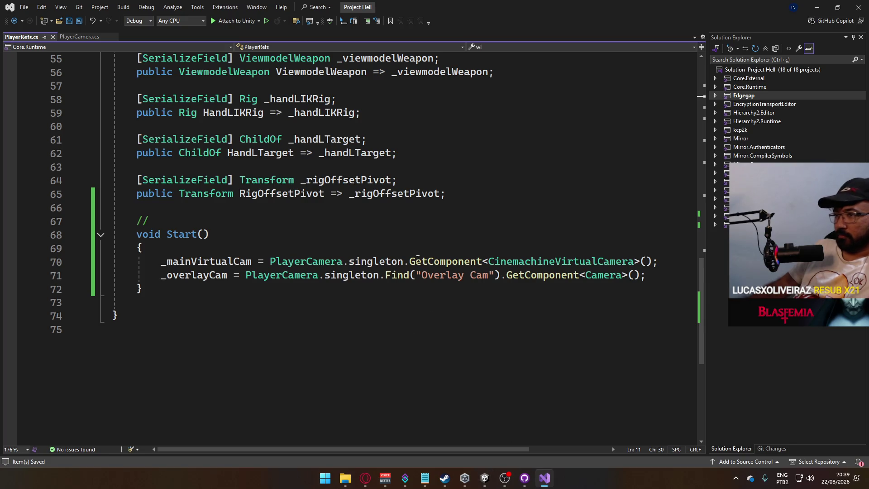
click(71, 37)
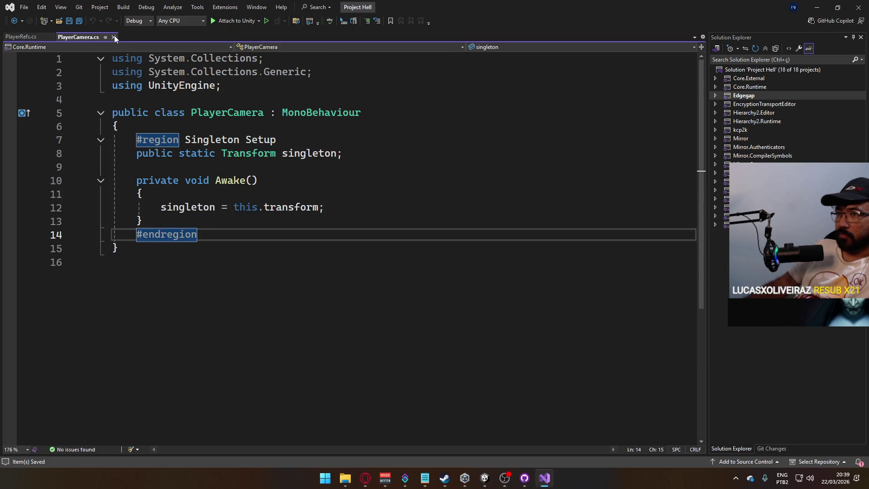
click(114, 37)
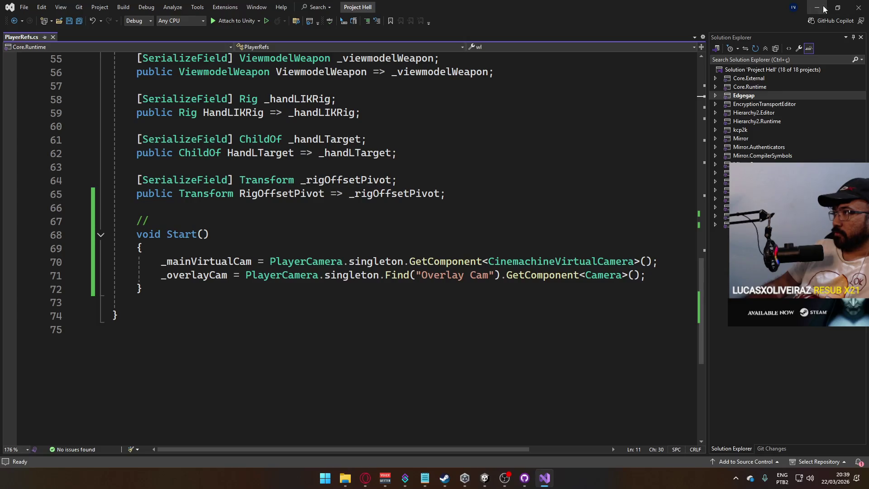
click(824, 7)
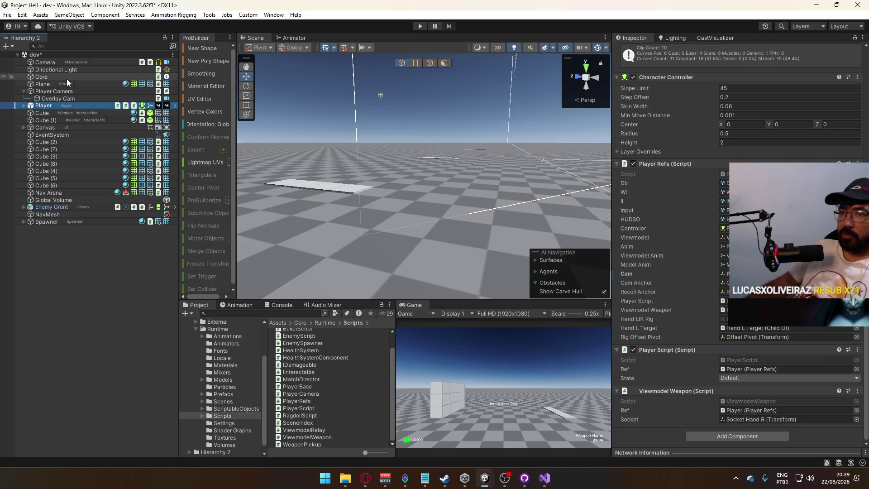
Step: Delete the Player object from the dev scene, save it, and open the offline scene
click(64, 62)
key(ctrl+s)
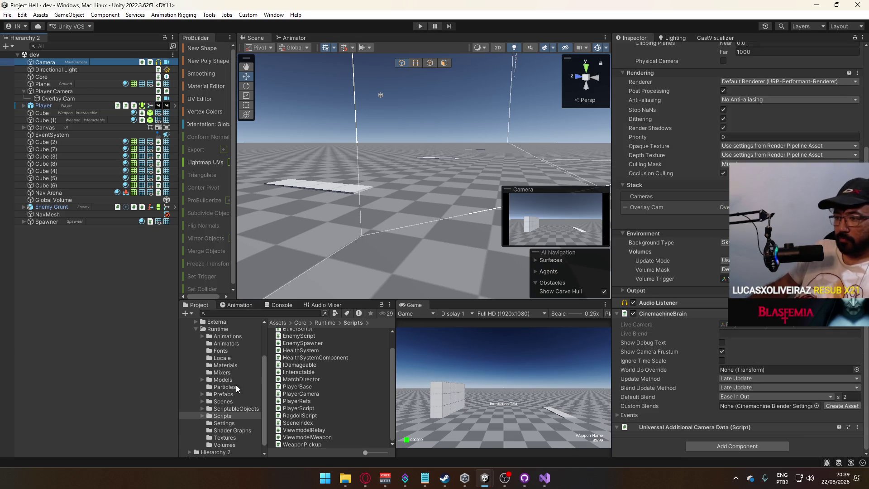
click(55, 102)
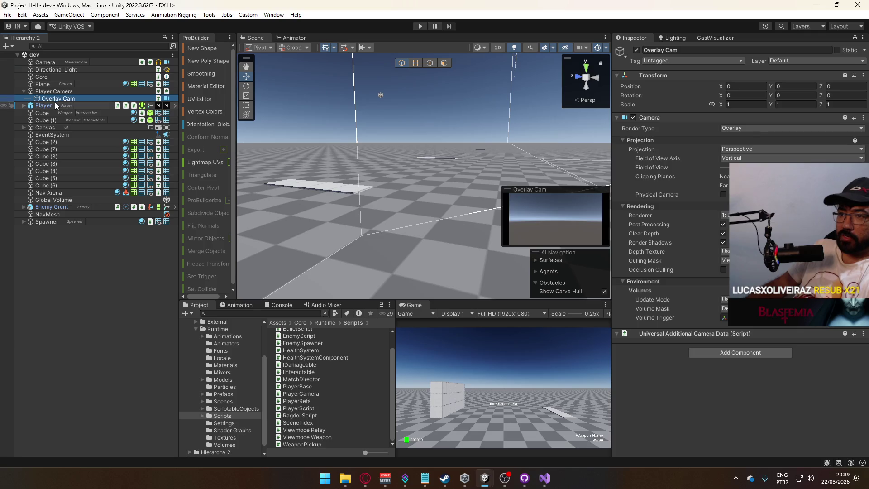
key(Delete)
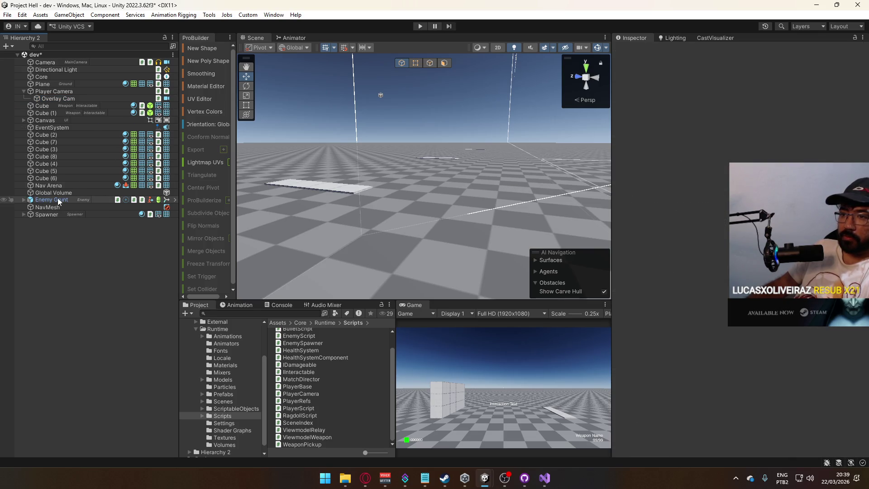
key(ctrl+s)
click(223, 402)
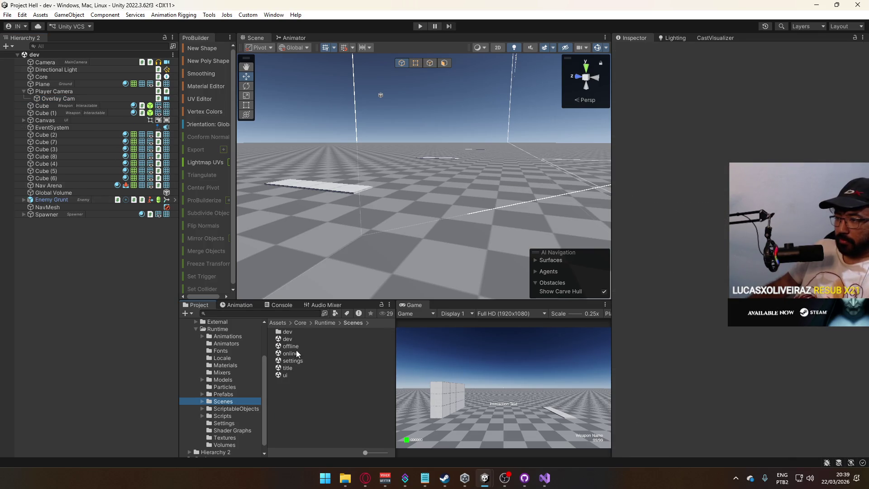
double_click(296, 348)
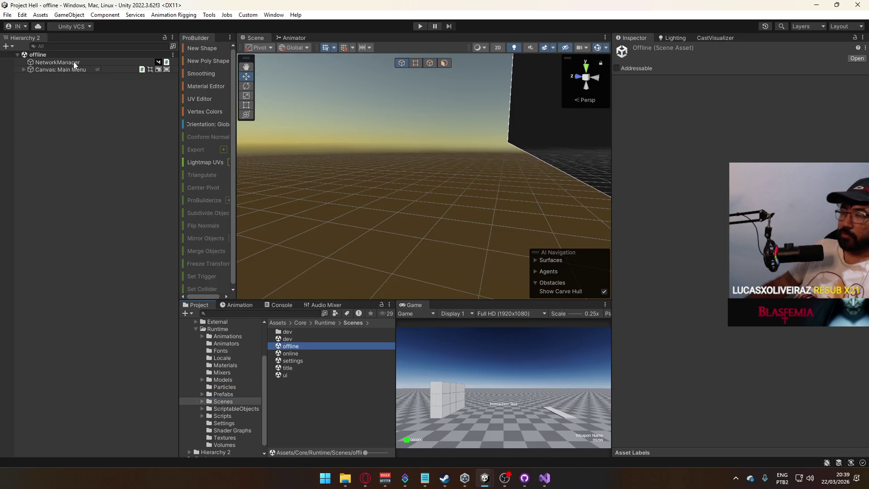
Step: On NetworkManager, assign dev as Online Scene, offline as Offline Scene, and the Player prefab
click(73, 62)
click(73, 61)
scroll(681, 238, down, 3)
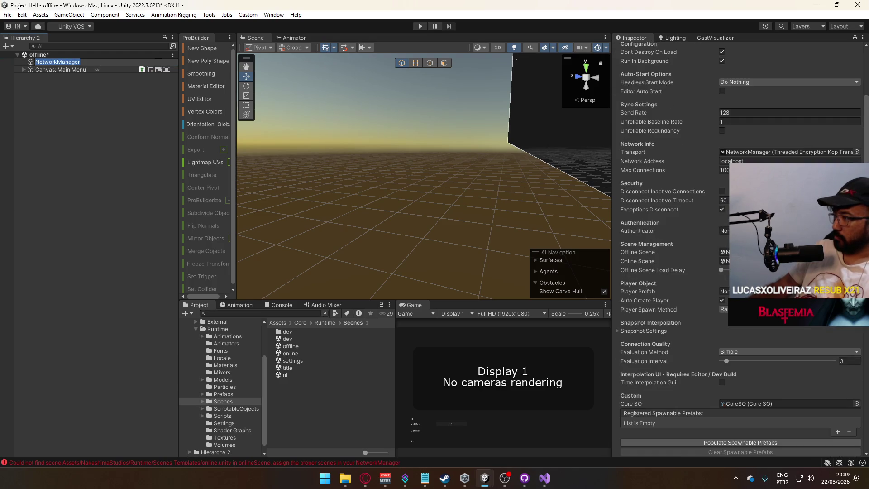
key(Return)
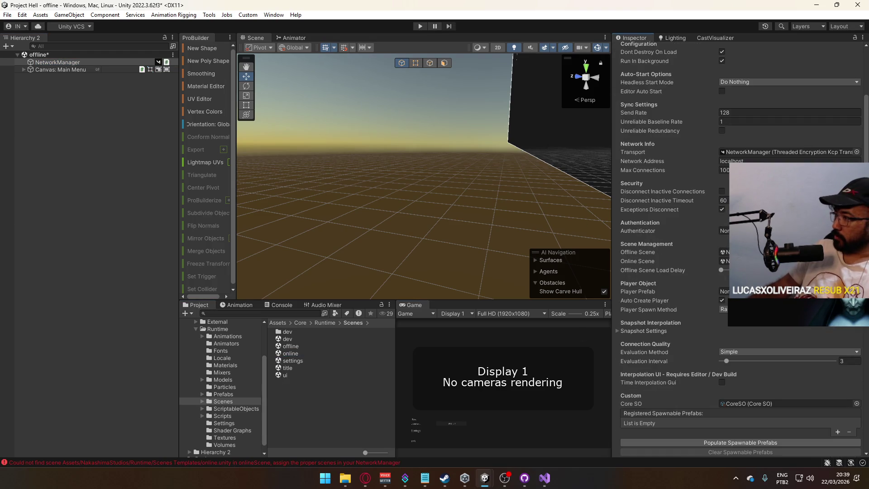
mouse_move(278, 349)
mouse_down()
mouse_move(498, 294)
mouse_move(724, 261)
mouse_up()
mouse_move(292, 344)
mouse_down()
mouse_move(717, 271)
mouse_move(724, 252)
mouse_up()
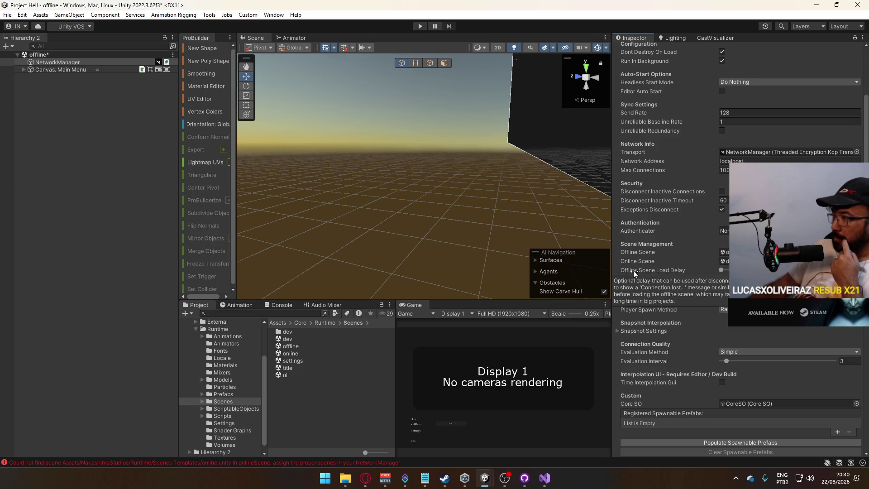
click(223, 394)
drag(743, 293, 725, 292)
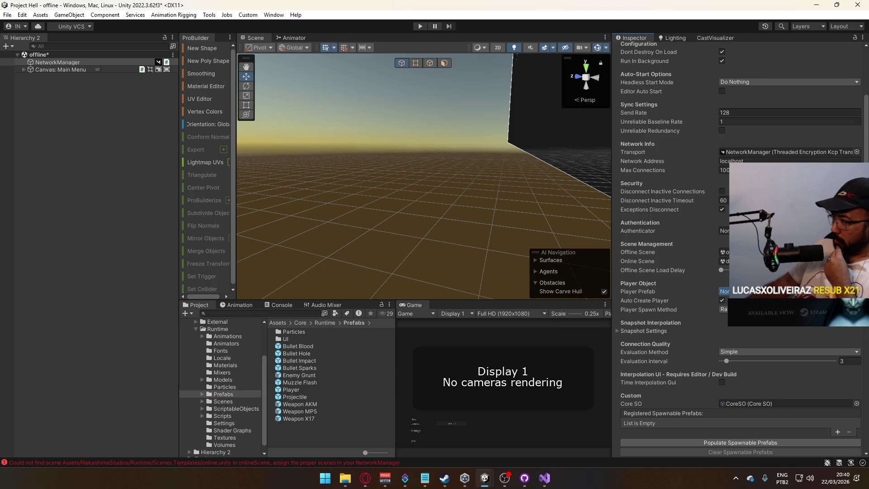
Step: Review NetworkManager options like headless start mode and evaluation method, leaving them unchanged
scroll(762, 333, down, 2)
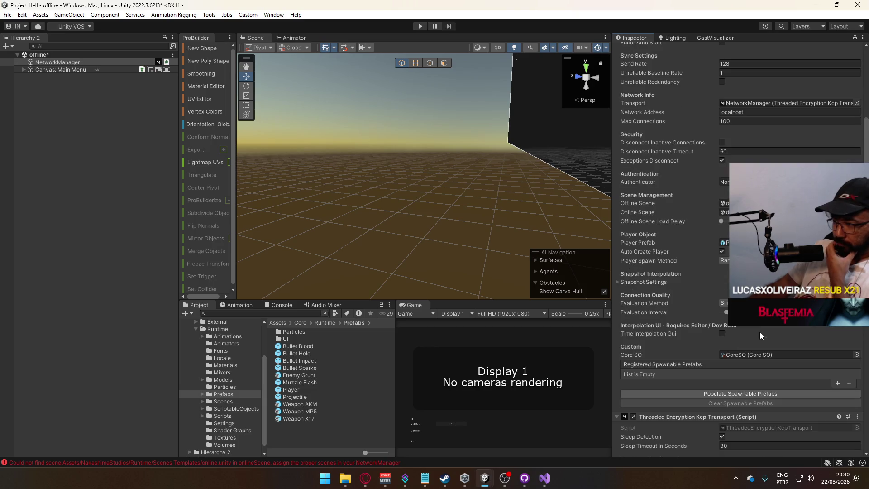
scroll(738, 355, down, 11)
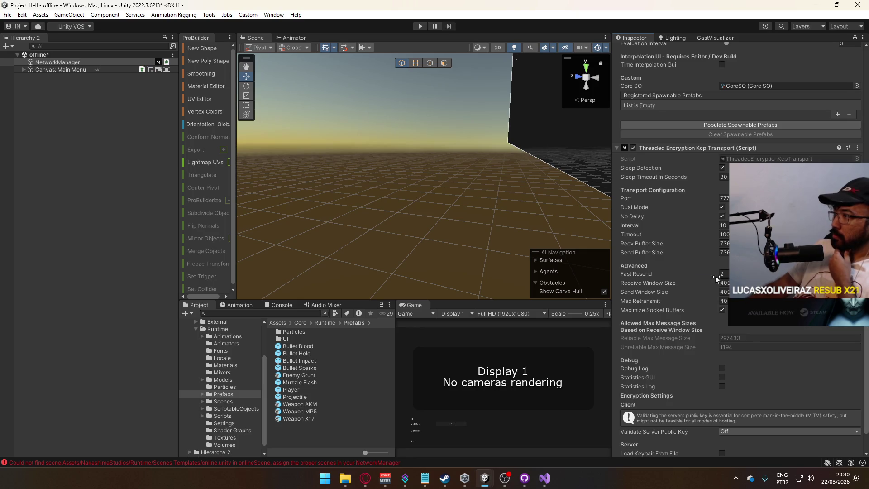
scroll(714, 276, down, 2)
scroll(713, 276, up, 9)
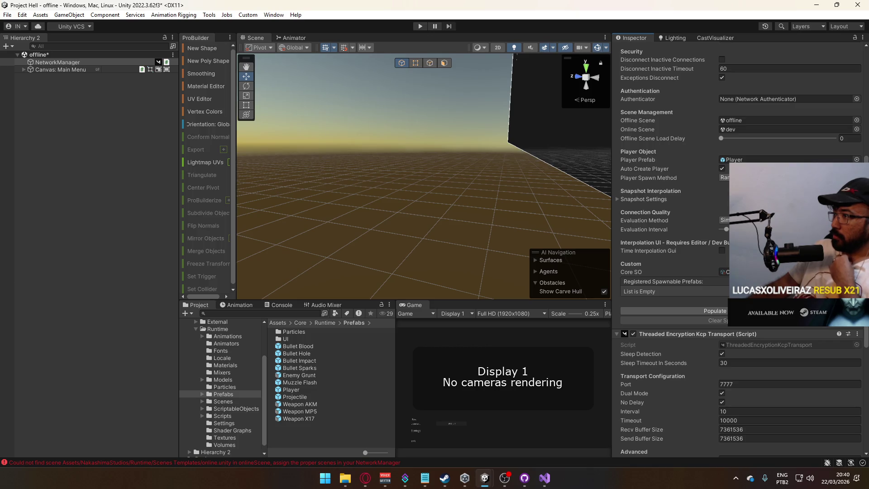
scroll(713, 276, up, 3)
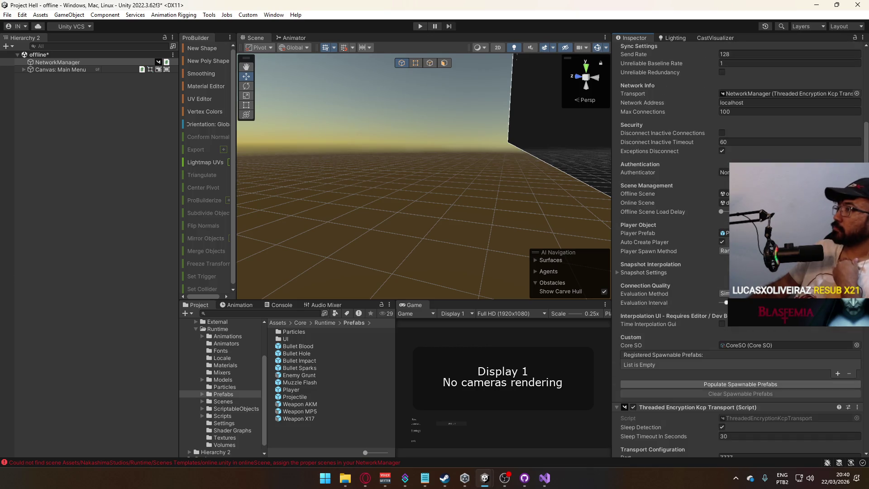
scroll(742, 204, up, 4)
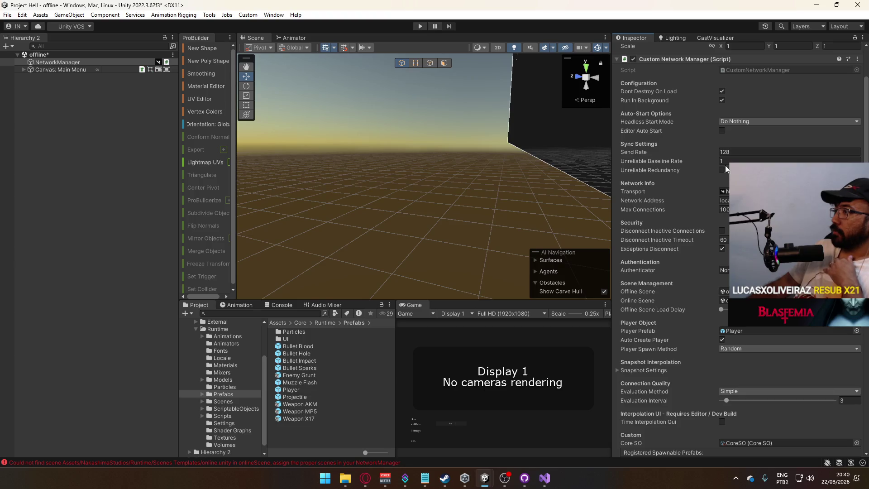
click(738, 122)
click(676, 121)
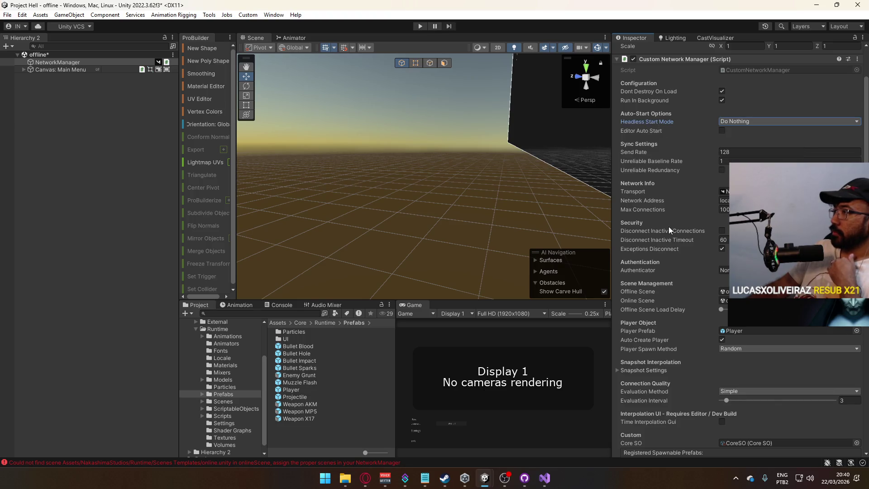
scroll(670, 237, up, 3)
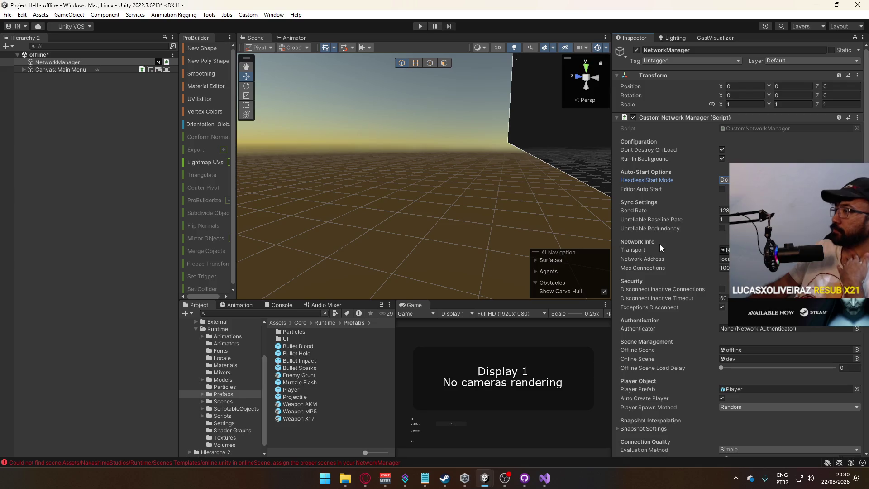
scroll(659, 244, down, 3)
scroll(659, 244, down, 4)
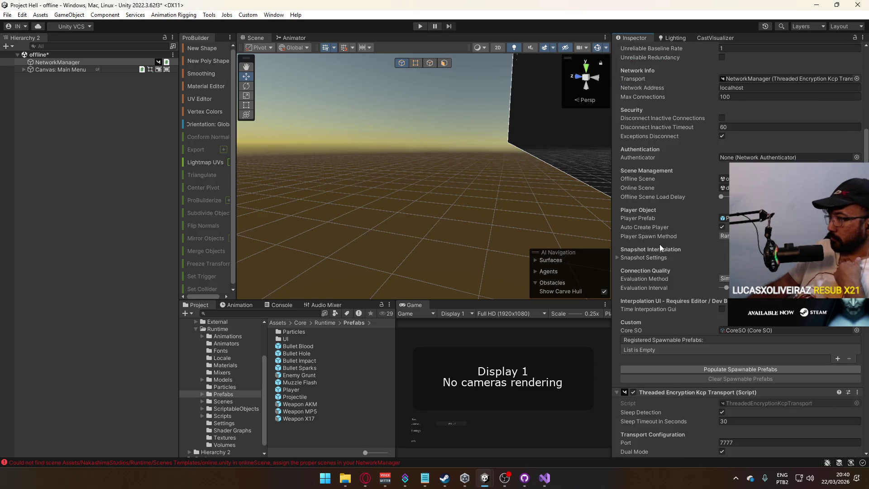
click(724, 278)
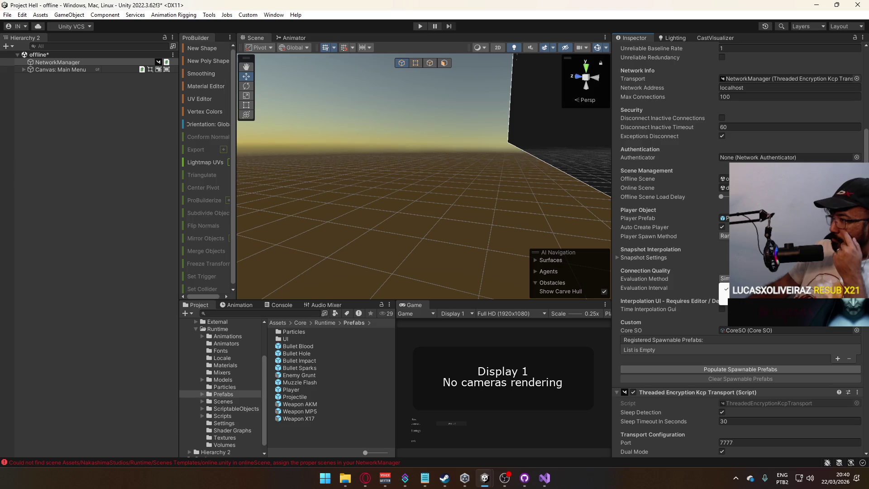
click(673, 264)
scroll(673, 265, down, 4)
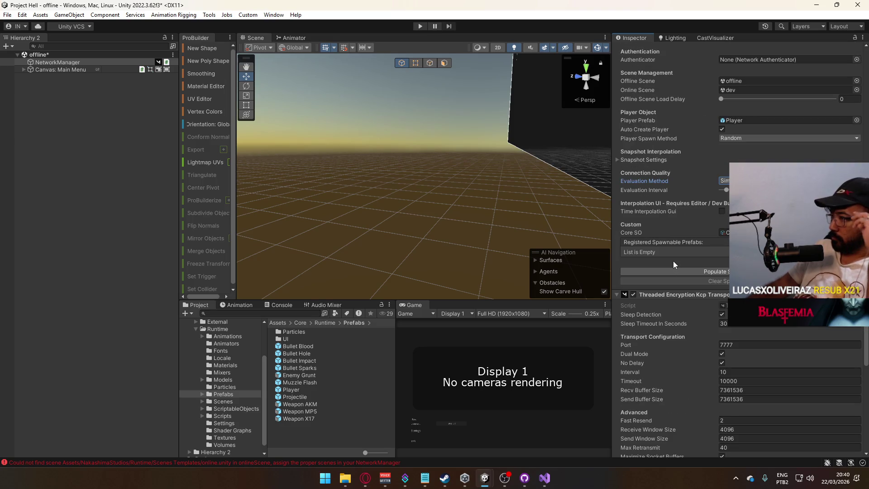
scroll(673, 261, down, 7)
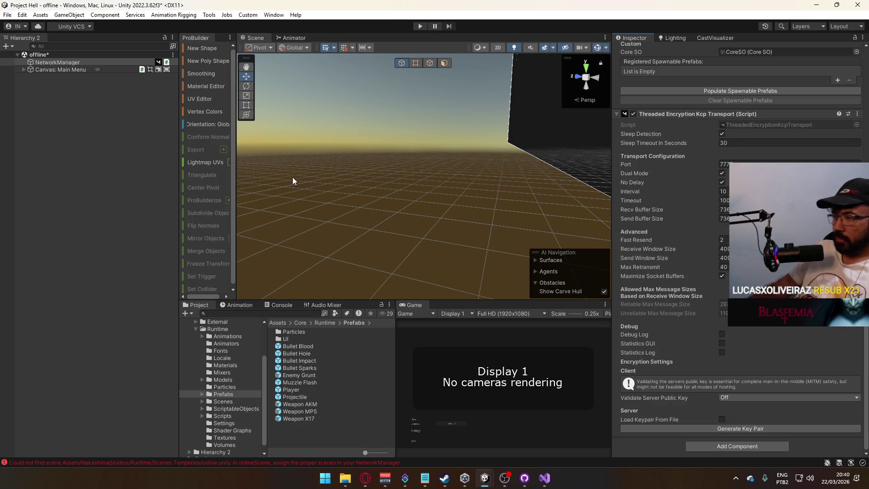
Step: Save the offline scene and select the title scene in the Scenes folder
key(ctrl+s)
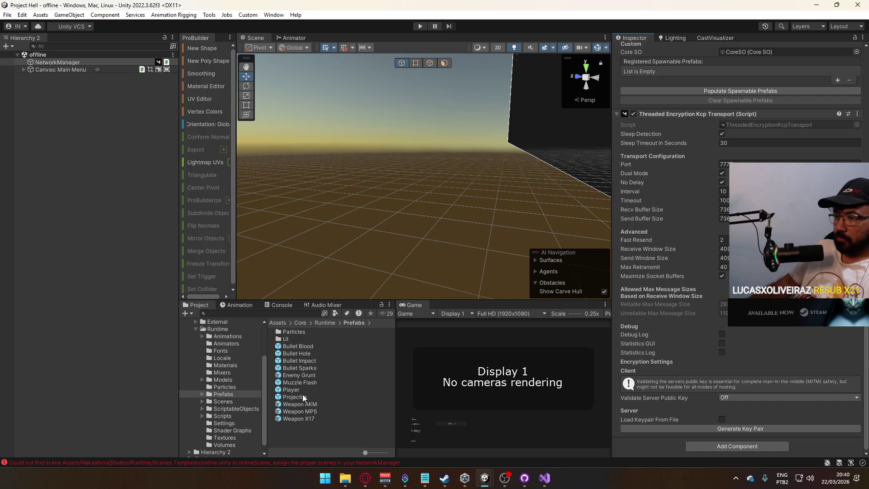
click(223, 402)
click(292, 369)
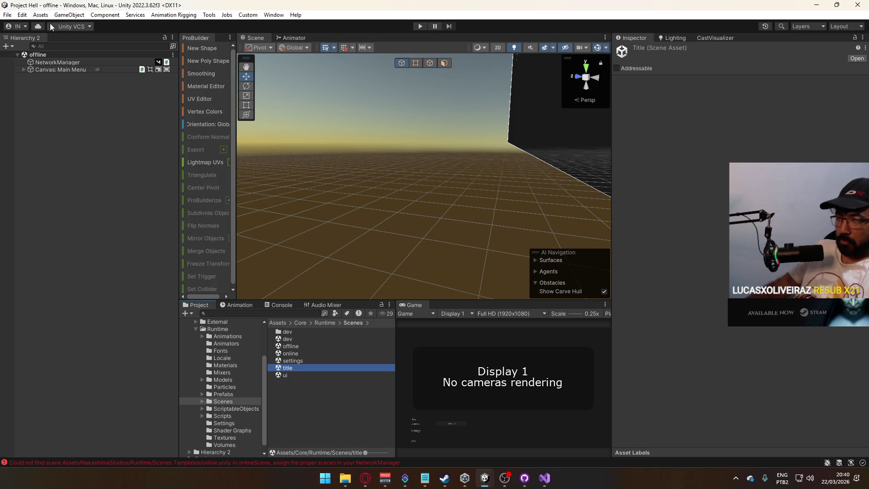
Step: In Build Settings, remove the two deleted scene entries from Scenes In Build
click(7, 14)
click(46, 128)
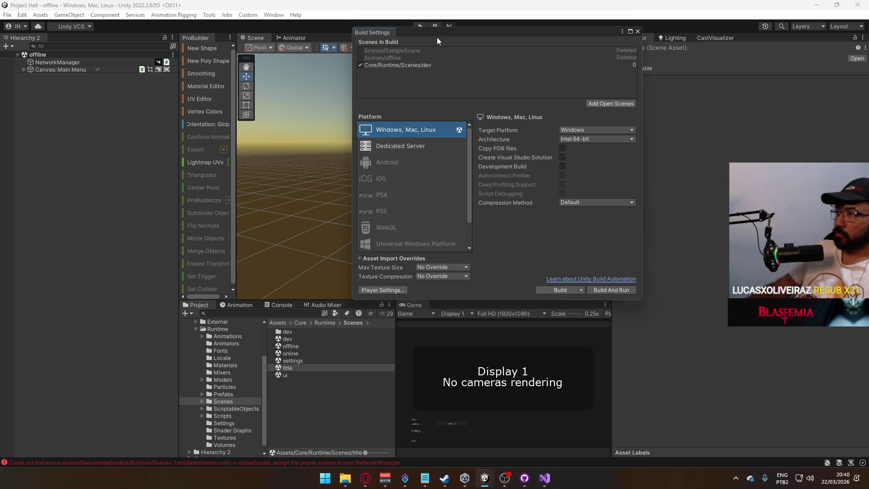
drag(437, 41, 365, 146)
click(336, 163)
key(Delete)
click(341, 155)
key(Delete)
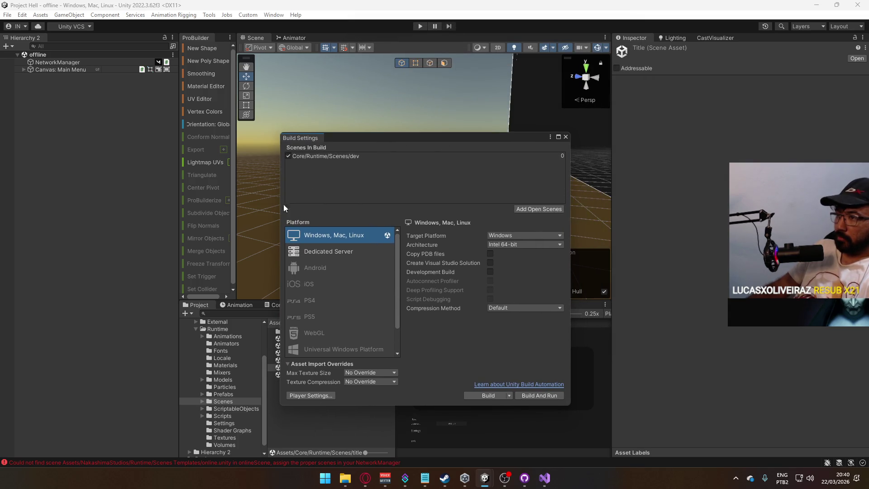
Step: Add the title scene to the build list as the first scene, above dev
click(221, 401)
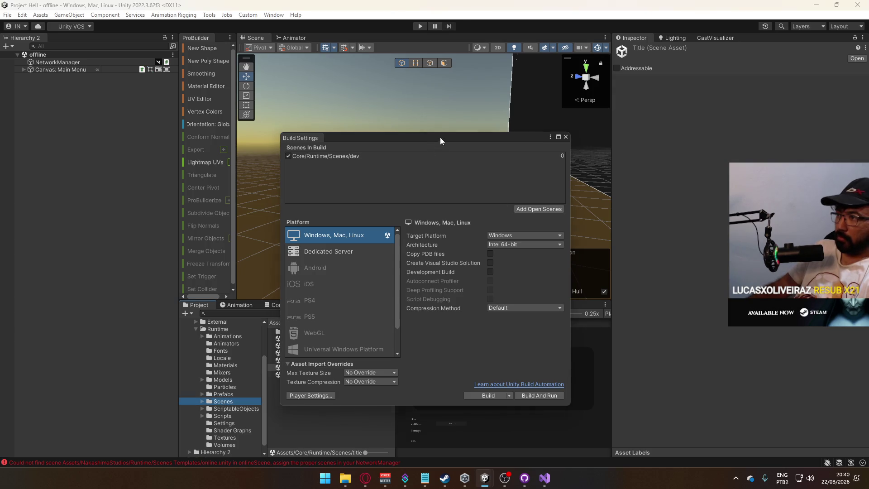
drag(440, 137, 591, 130)
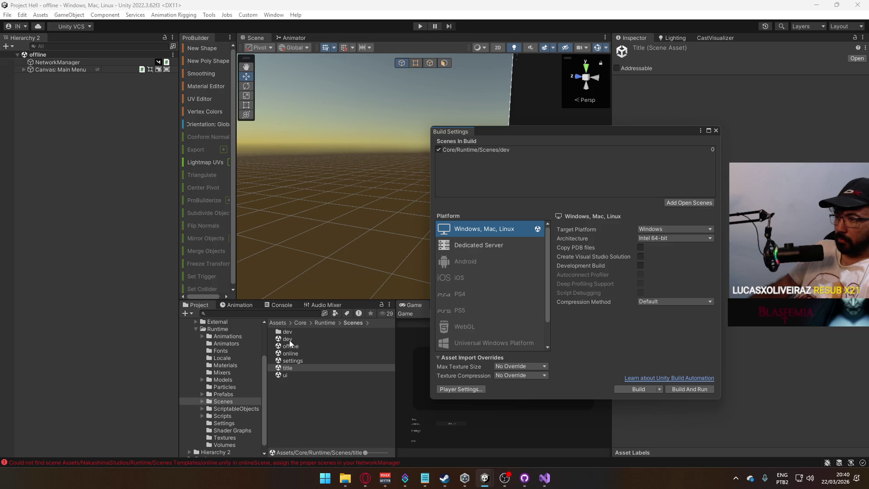
drag(288, 369, 563, 173)
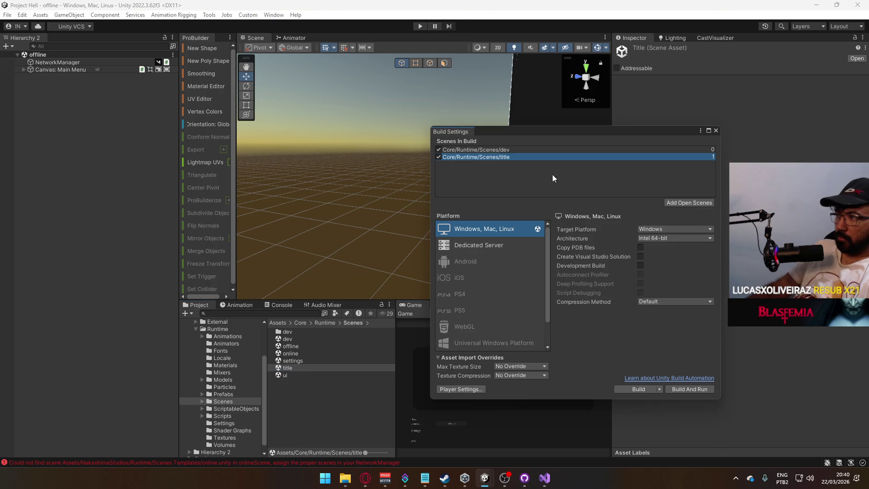
drag(467, 162, 482, 148)
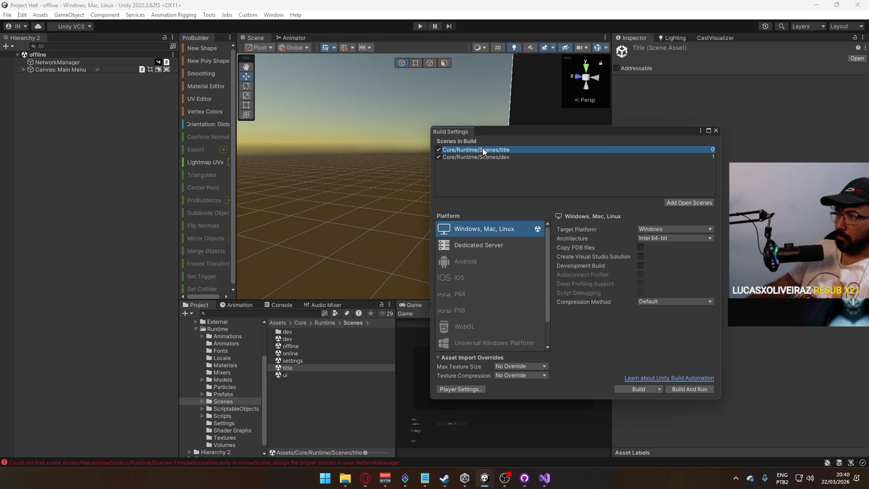
Step: Browse to Core/Scripts and check the expected scene order in SceneIndex
click(222, 329)
scroll(235, 366, up, 3)
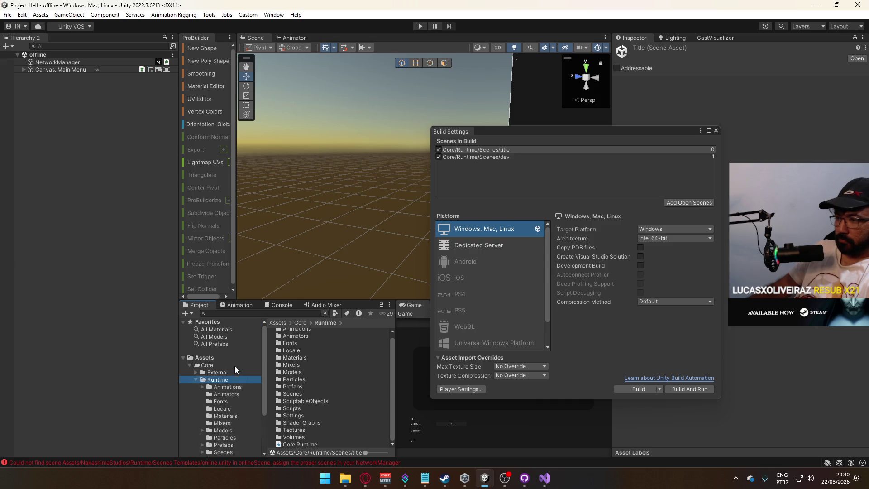
click(228, 360)
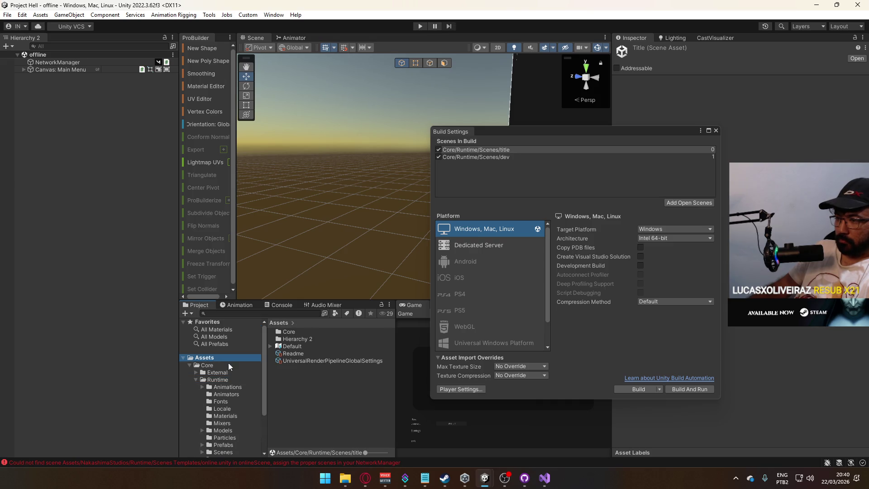
double_click(291, 331)
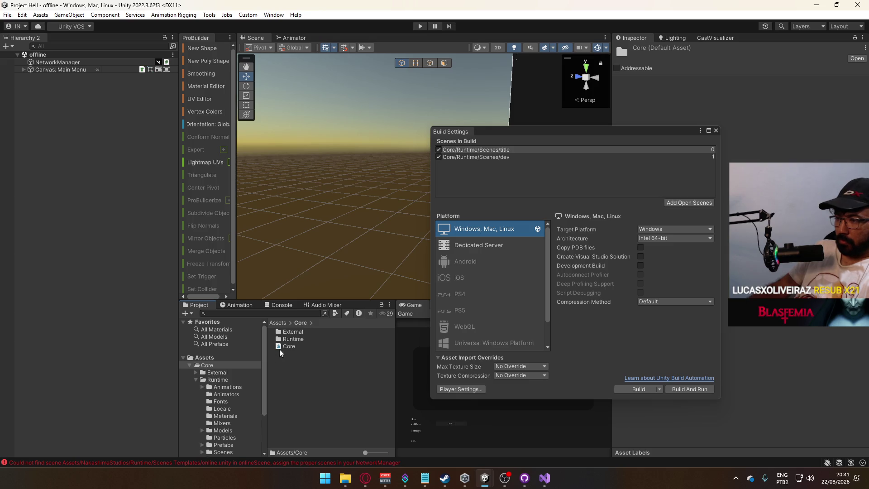
scroll(235, 397, down, 3)
click(221, 409)
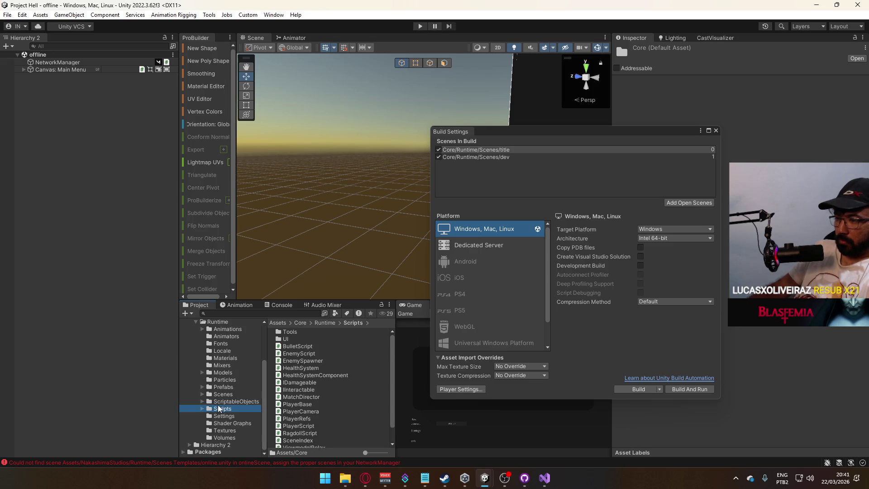
scroll(306, 367, down, 1)
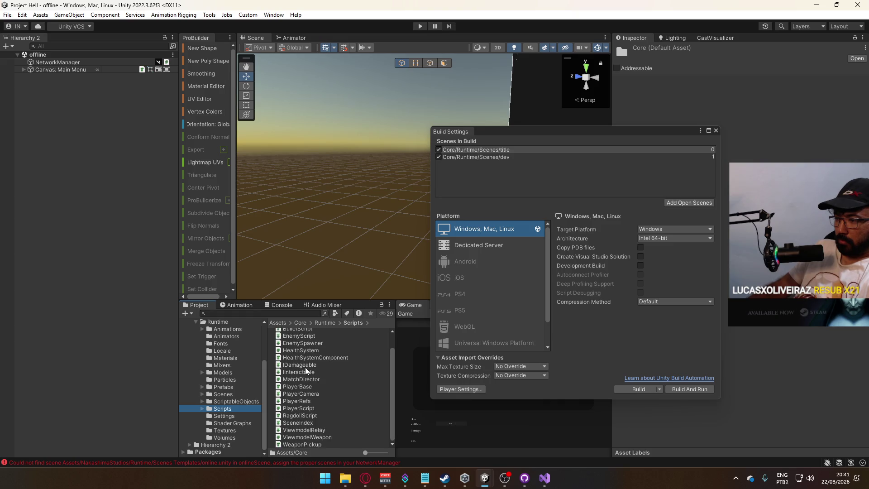
click(298, 408)
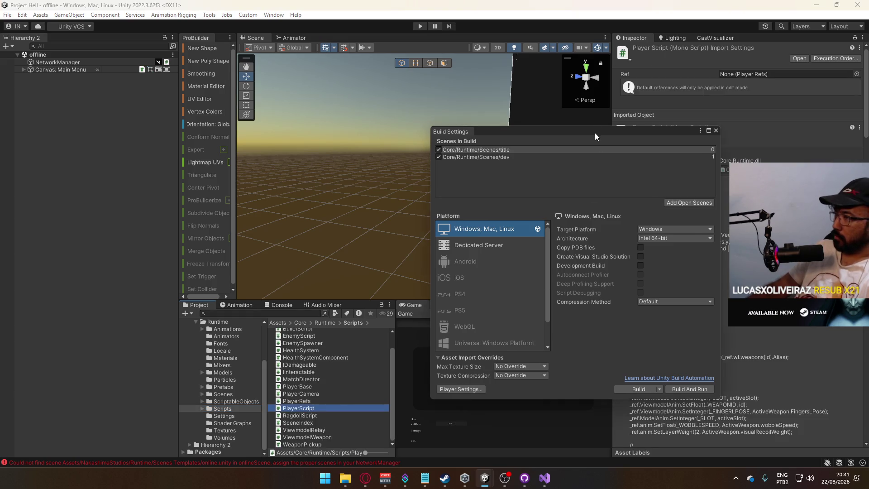
drag(595, 132, 437, 100)
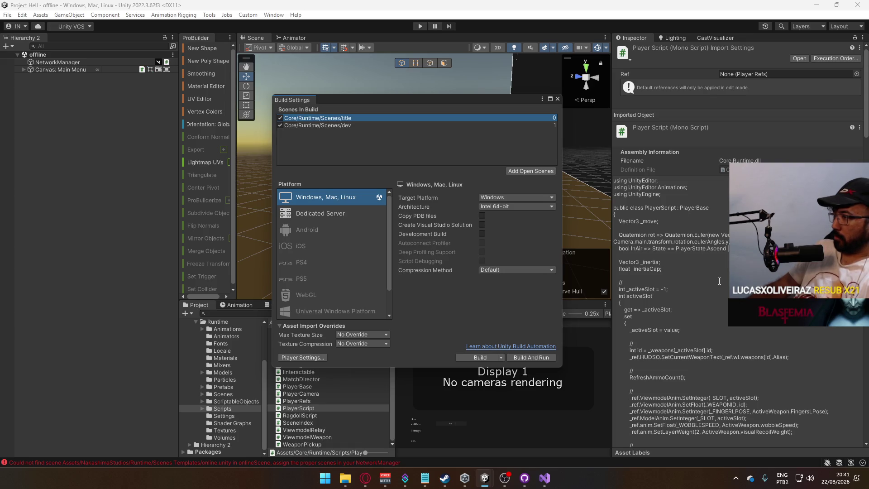
click(323, 422)
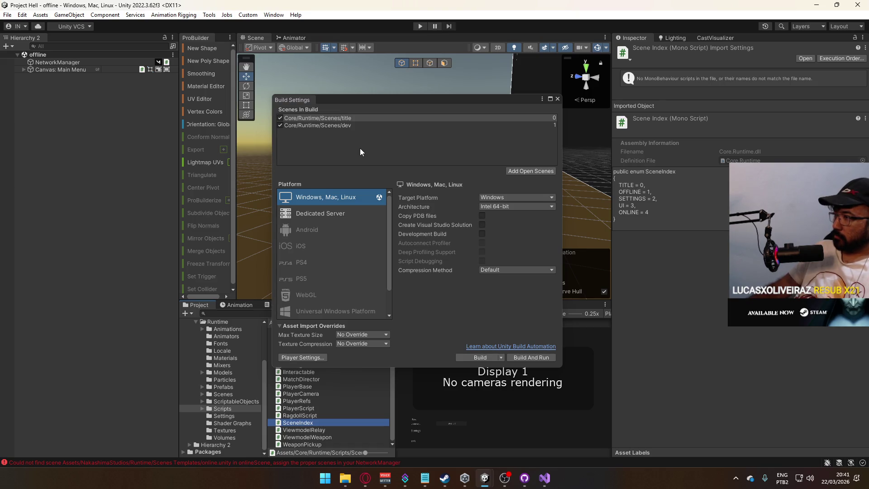
Step: Add the offline and settings scenes to the build list, then close Build Settings
click(224, 394)
drag(424, 100, 472, 97)
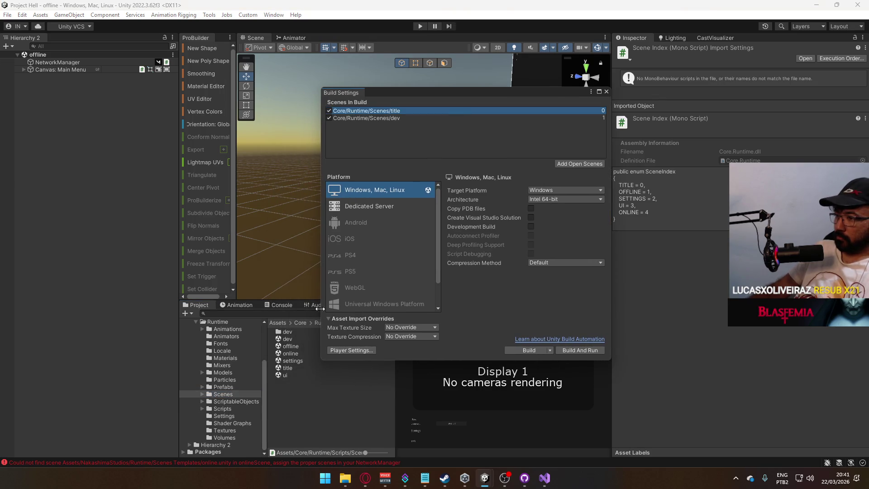
drag(292, 348, 403, 113)
drag(299, 361, 430, 125)
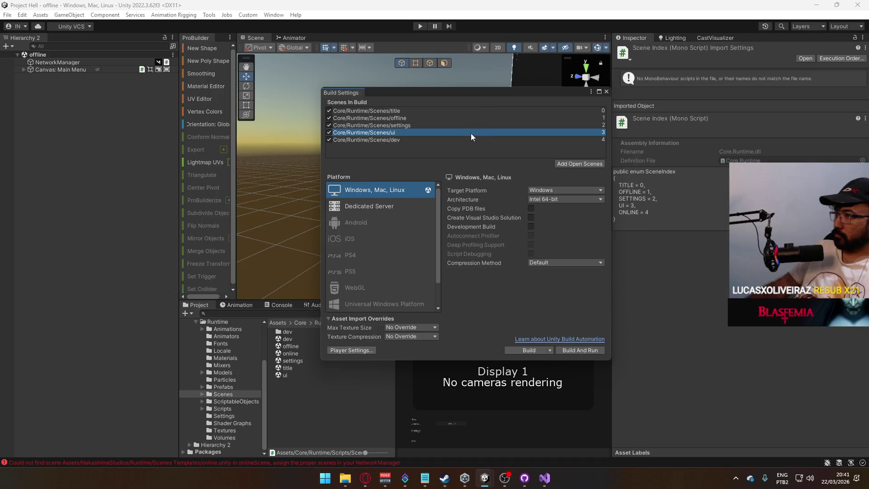
click(607, 92)
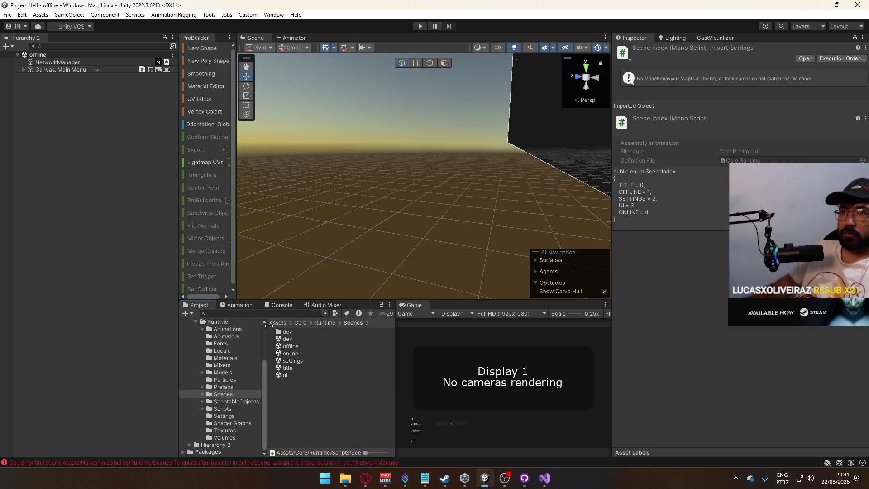
double_click(286, 368)
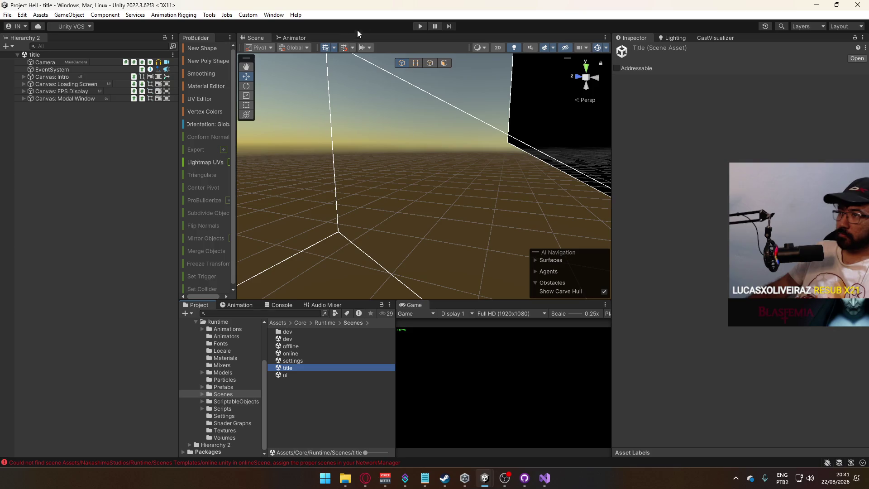
Step: Play the title scene, widen the Game view, and pick the menu option that loads dev
click(421, 26)
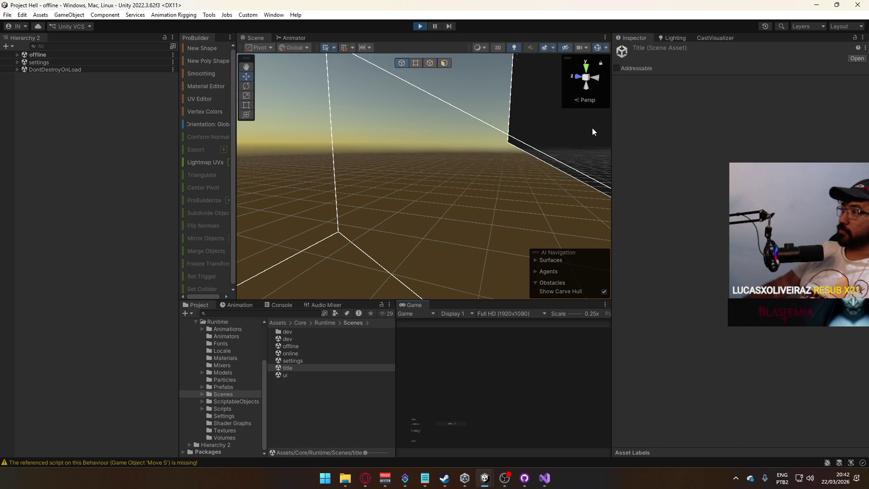
drag(614, 122, 673, 123)
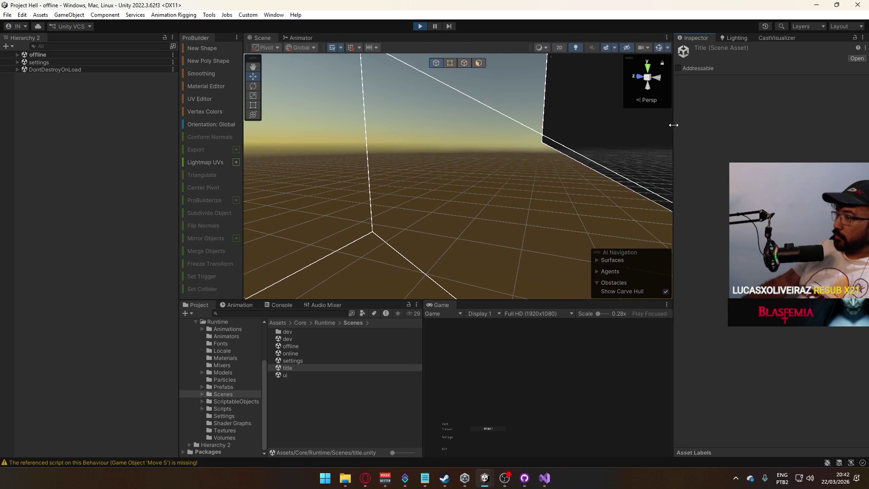
drag(423, 334, 408, 338)
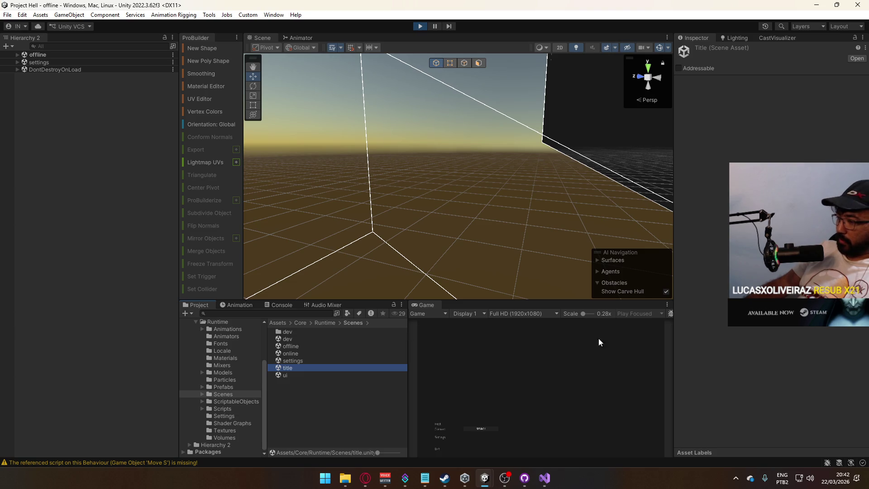
click(459, 399)
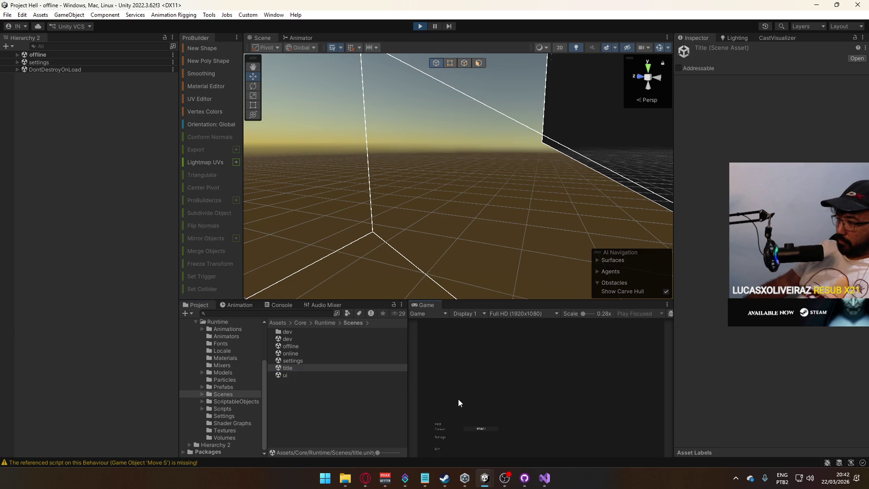
click(446, 430)
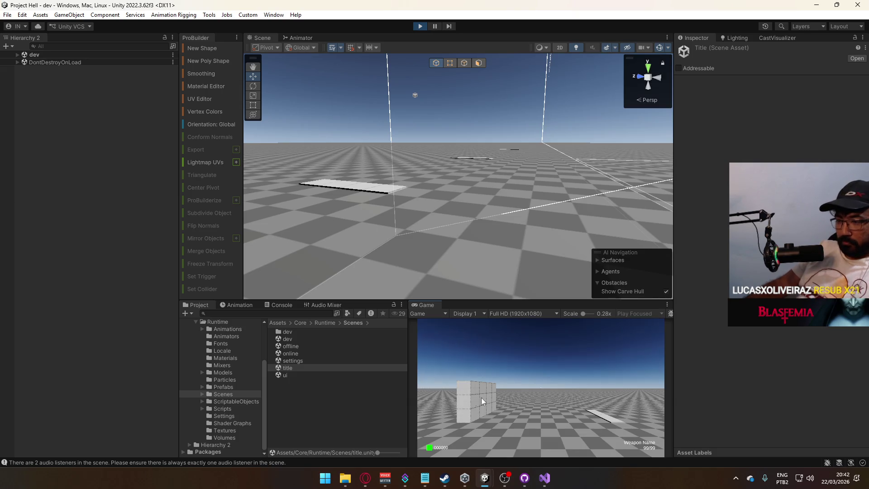
Step: Inspect the running DontDestroyOnLoad Camera's Camera and CinemachineBrain components, then stop play
key(super)
click(276, 306)
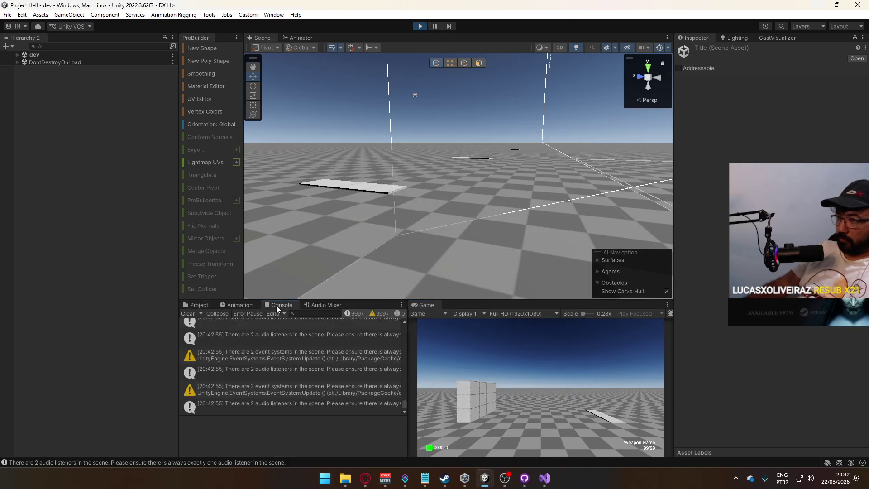
click(17, 55)
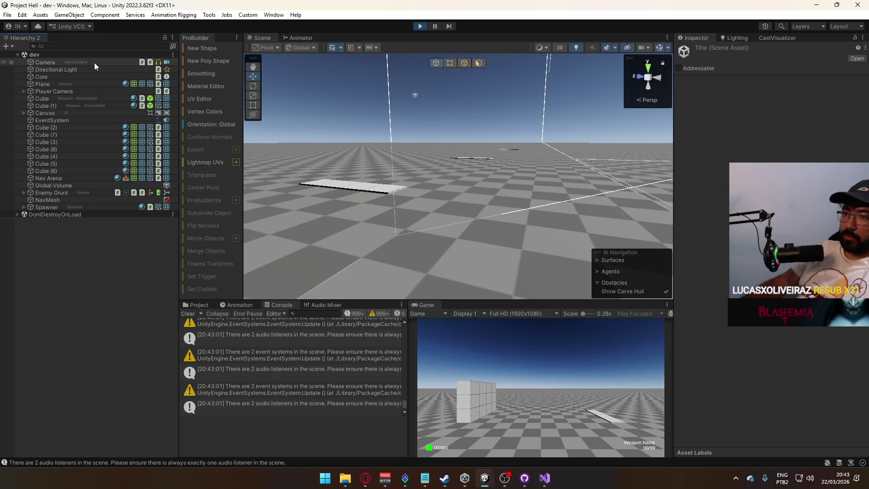
click(18, 214)
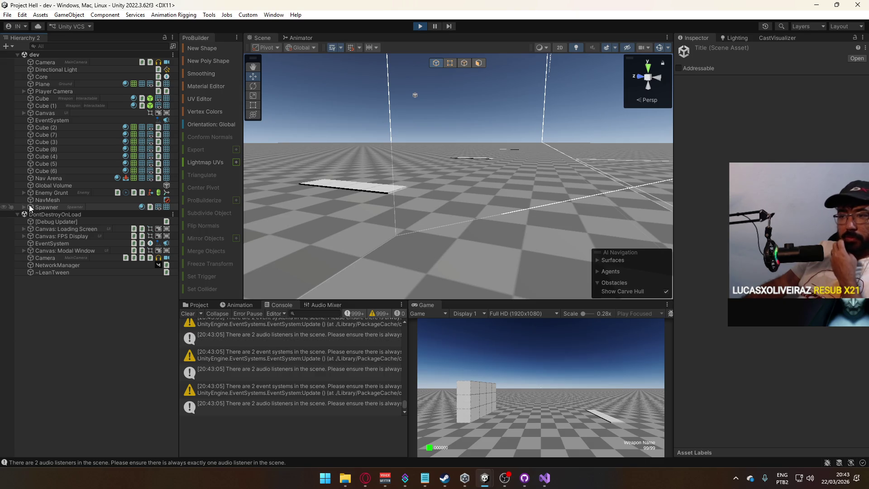
click(61, 257)
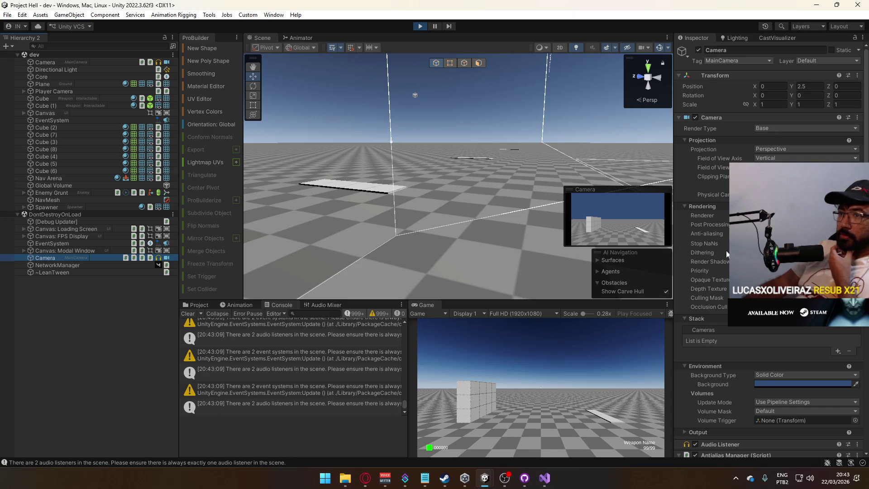
scroll(743, 253, down, 3)
scroll(743, 253, down, 5)
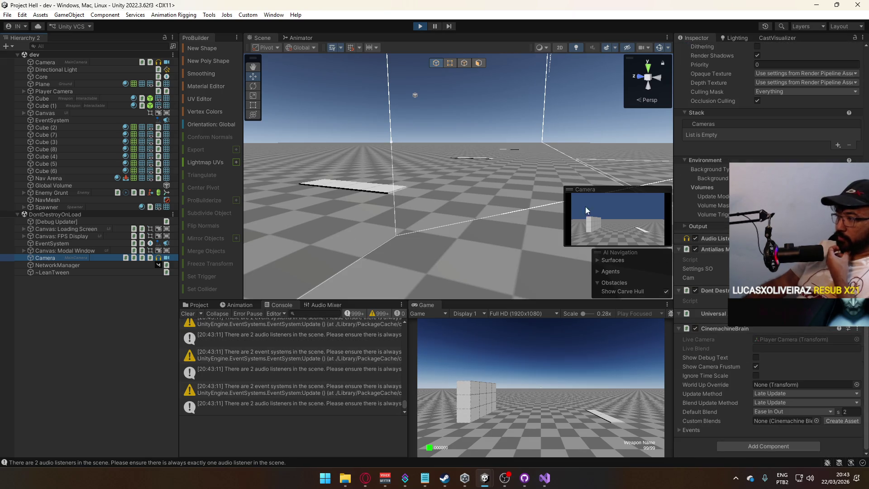
click(420, 26)
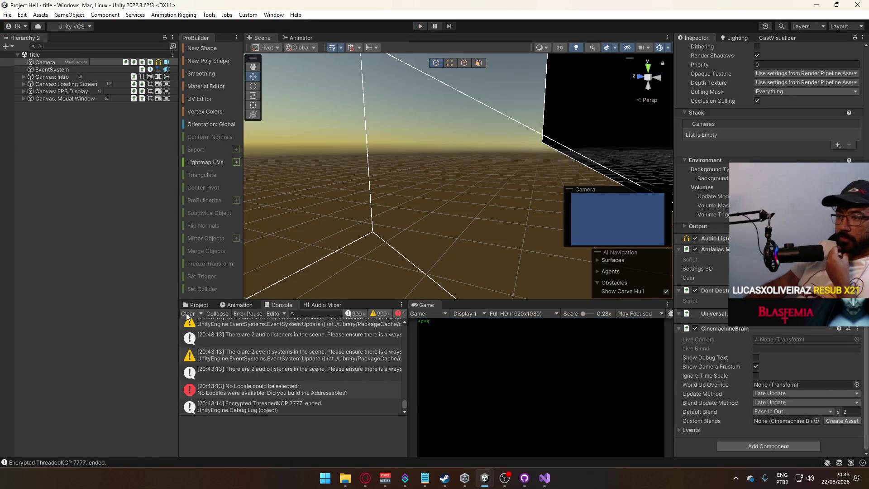
Step: Delete the Camera from the dev scene, then start a play test from the title scene
click(198, 305)
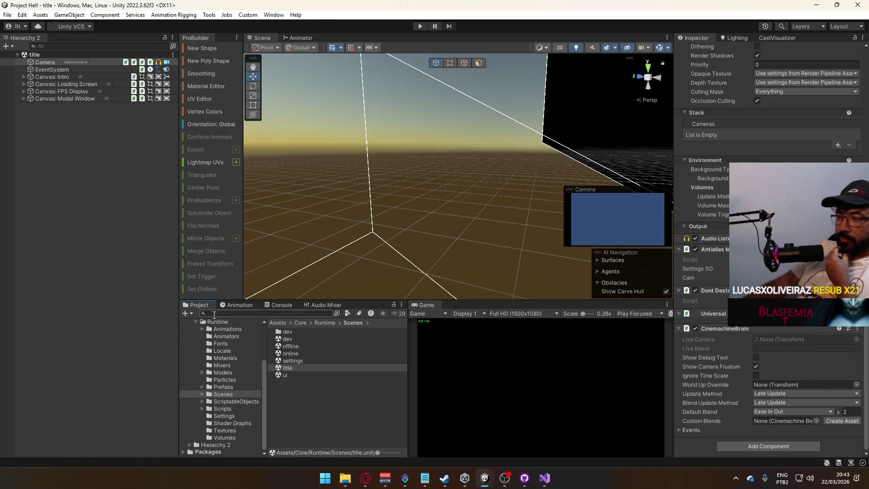
click(304, 354)
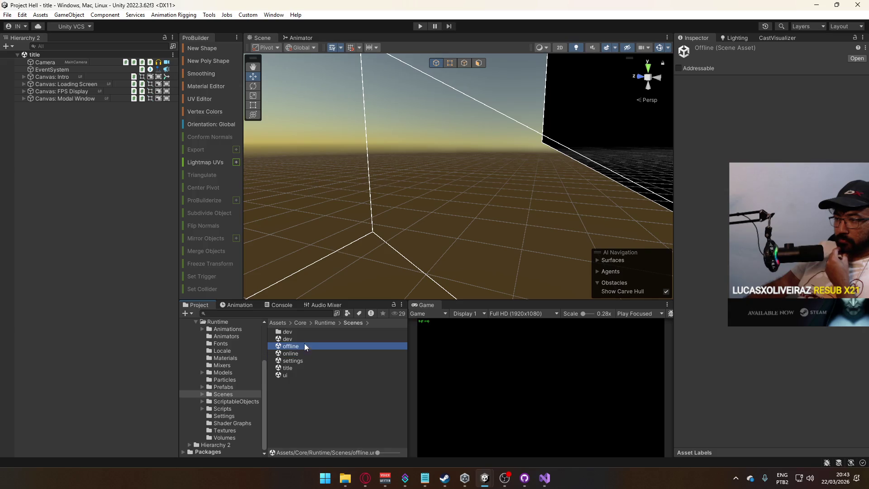
double_click(305, 340)
key(Delete)
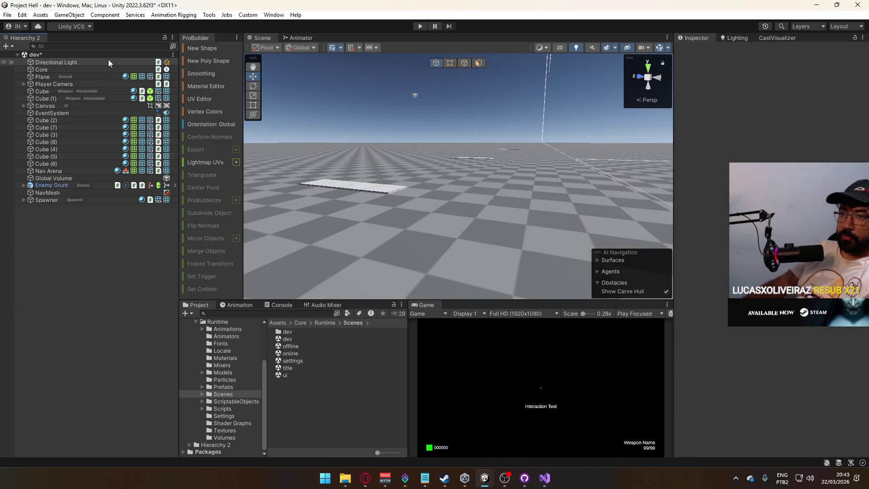
click(99, 69)
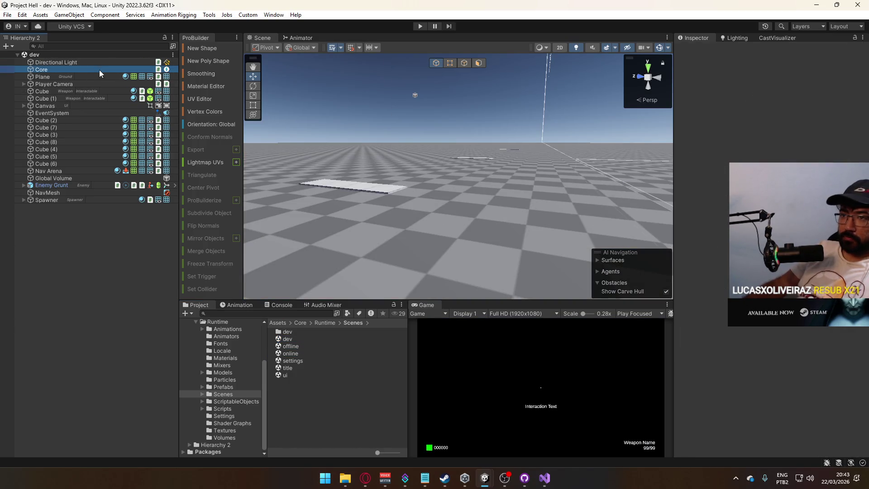
click(55, 83)
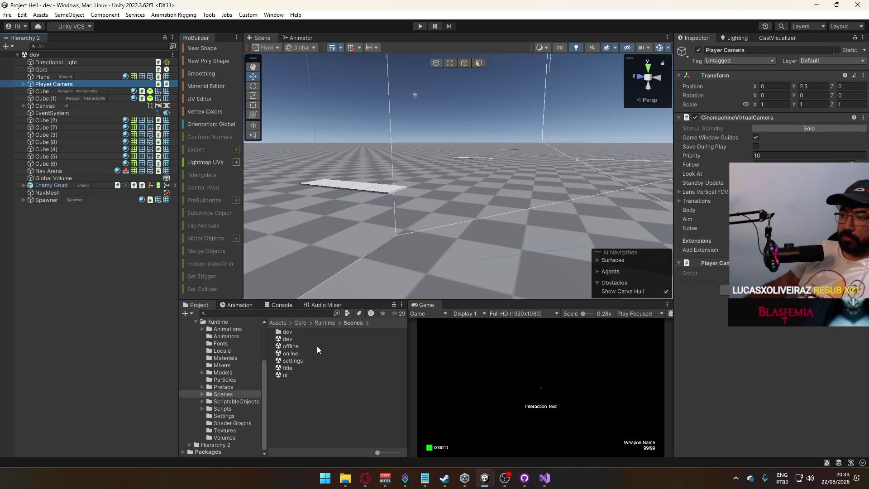
double_click(305, 368)
click(422, 25)
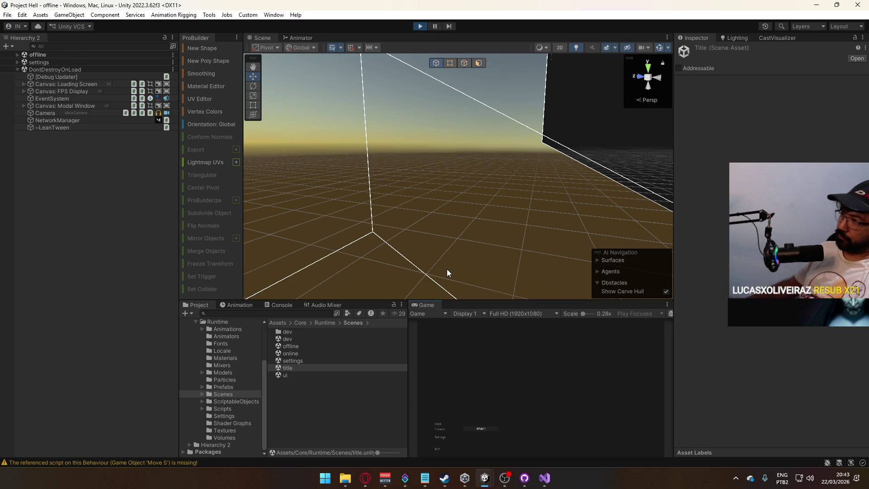
Step: Host a game from the title screen so the dev scene loads
click(436, 424)
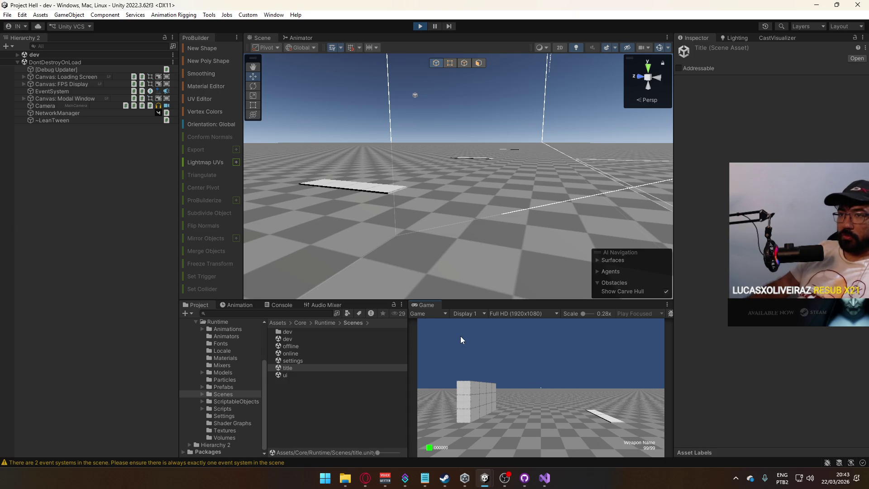
key(super)
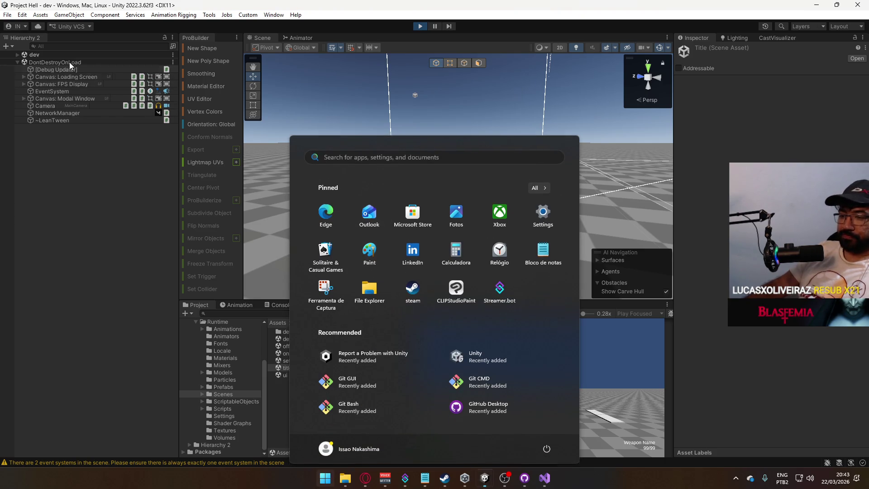
click(70, 61)
Step: Check the dev scene objects, then select the persistent DontDestroyOnLoad Camera and toggle its post-processing
click(18, 55)
click(50, 63)
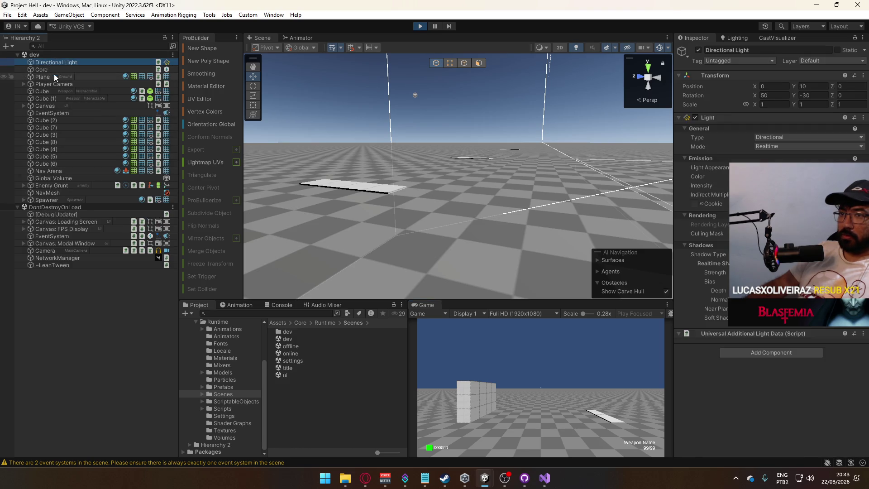
click(54, 75)
click(54, 80)
click(54, 72)
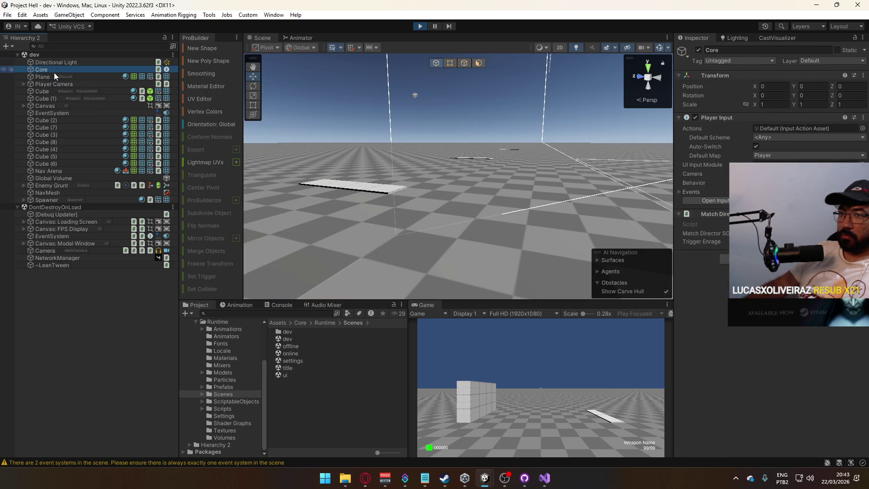
click(85, 252)
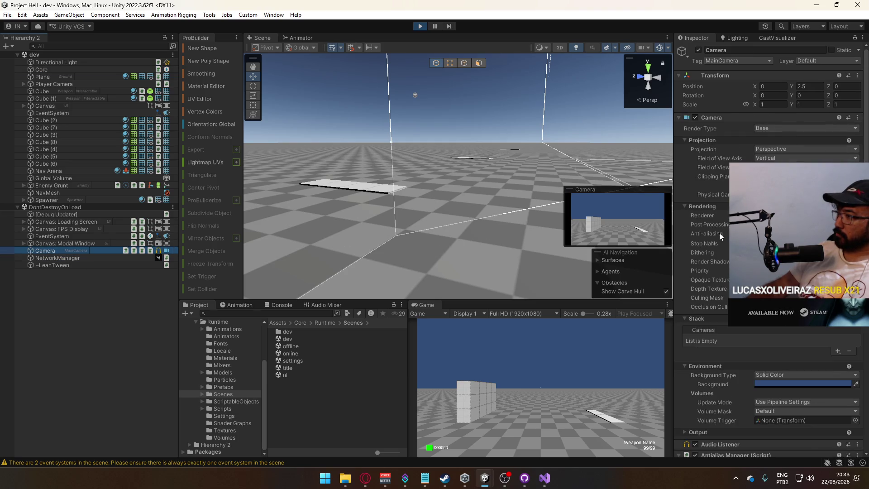
click(758, 224)
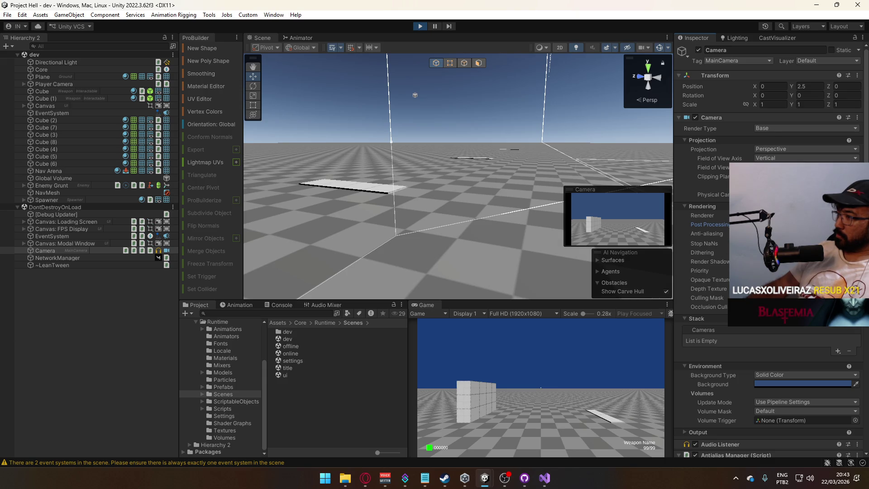
Step: Change the persistent Camera's Background Type from Solid Color to Skybox
click(779, 233)
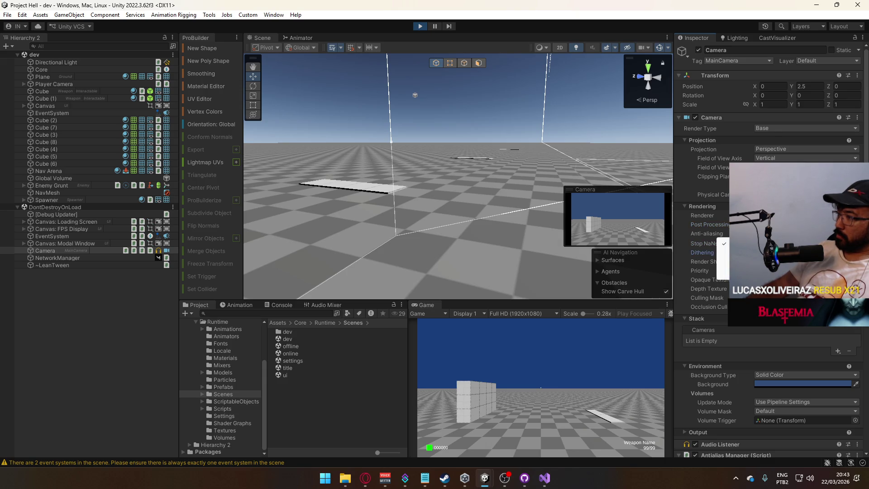
click(779, 216)
click(778, 216)
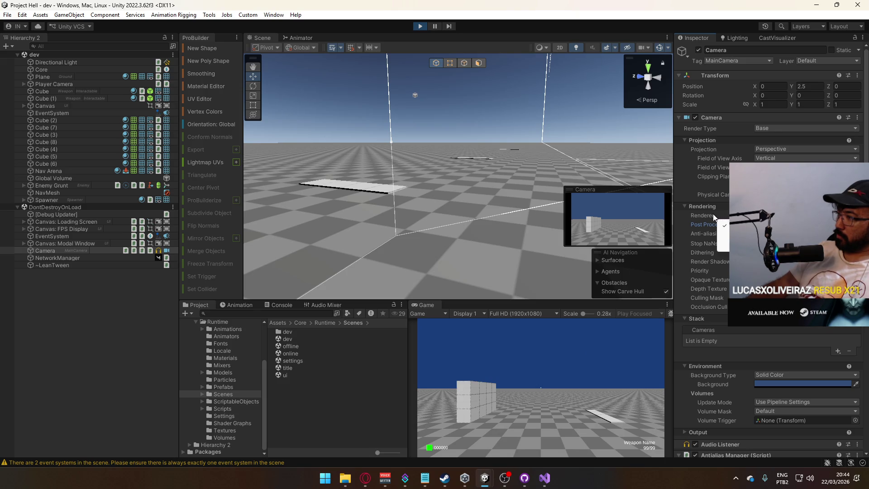
click(704, 216)
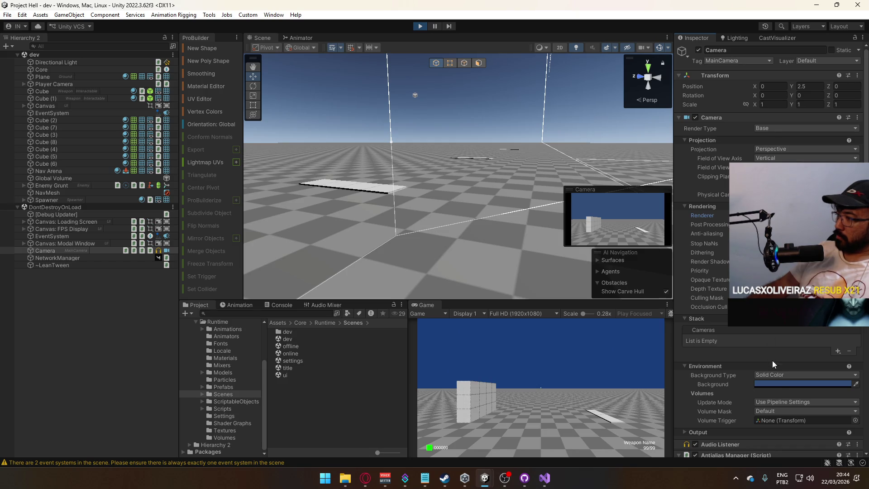
click(777, 376)
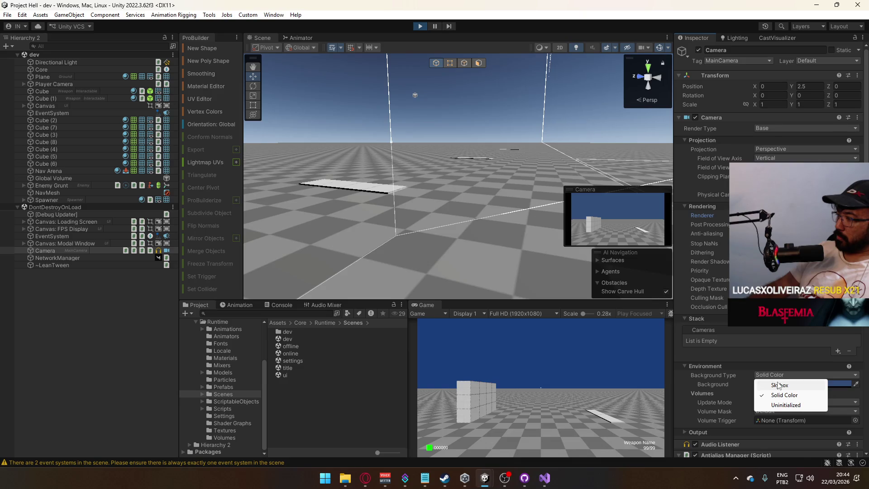
click(779, 385)
drag(521, 199, 520, 194)
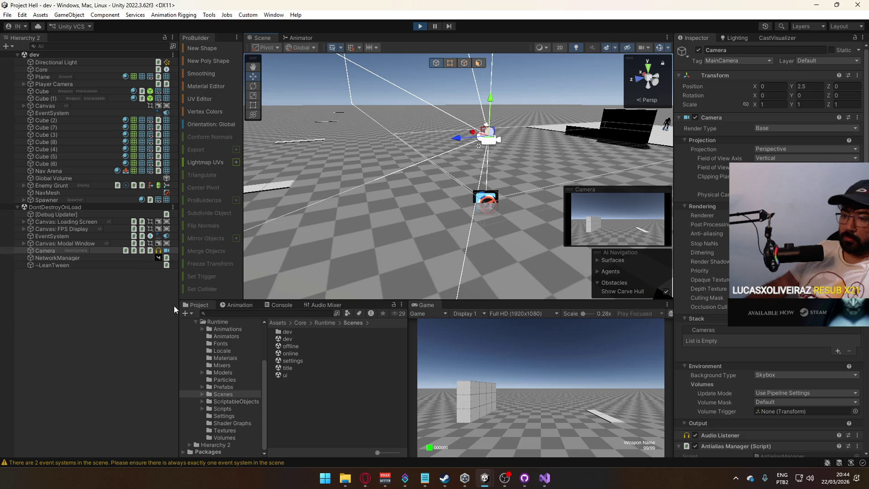
click(281, 305)
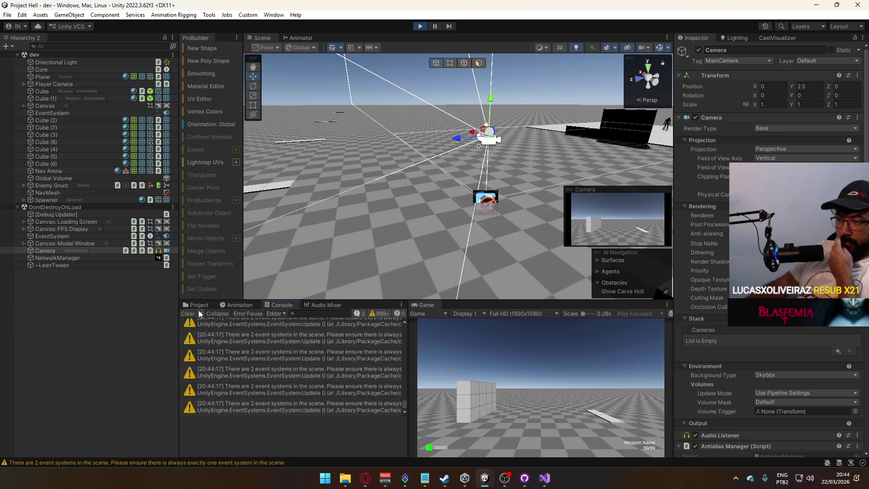
Step: Pause the game and read through the missing-script warnings, including Move D
click(435, 27)
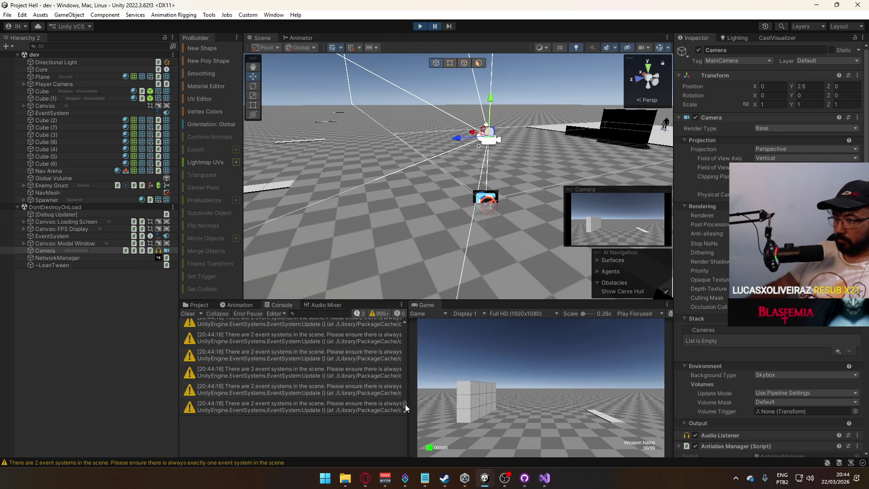
drag(406, 404, 395, 322)
click(334, 328)
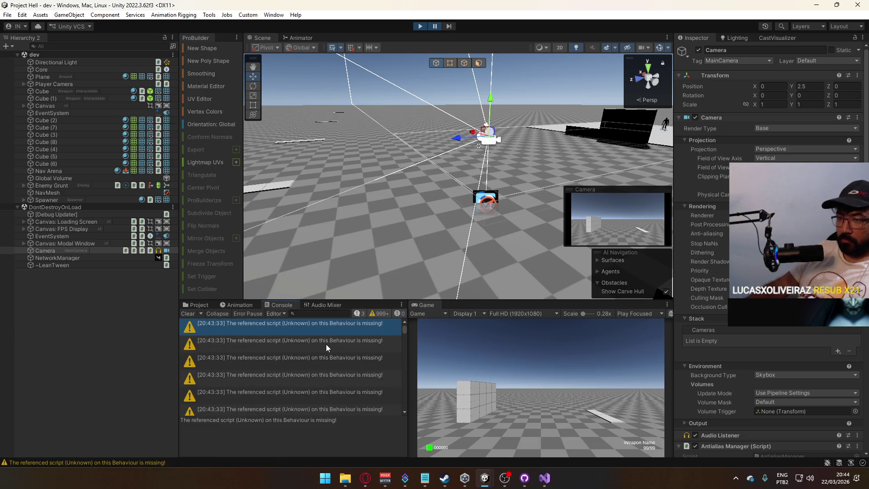
click(326, 344)
click(321, 357)
scroll(326, 377, down, 3)
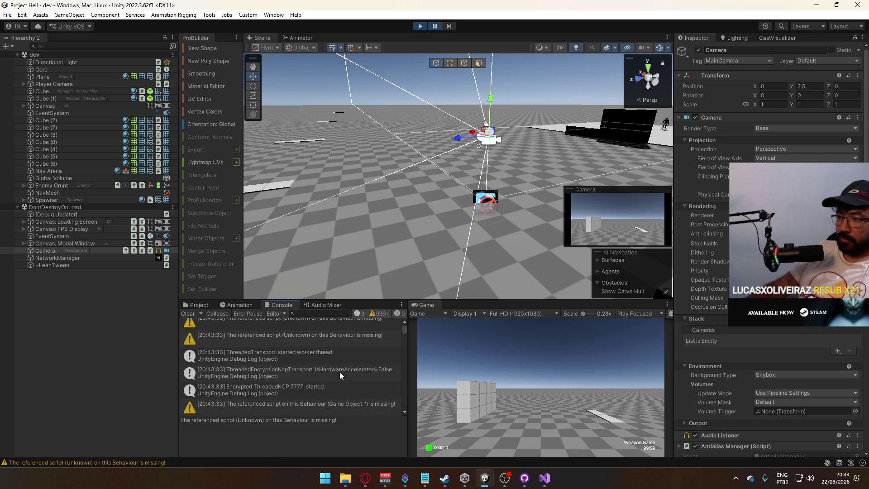
click(351, 336)
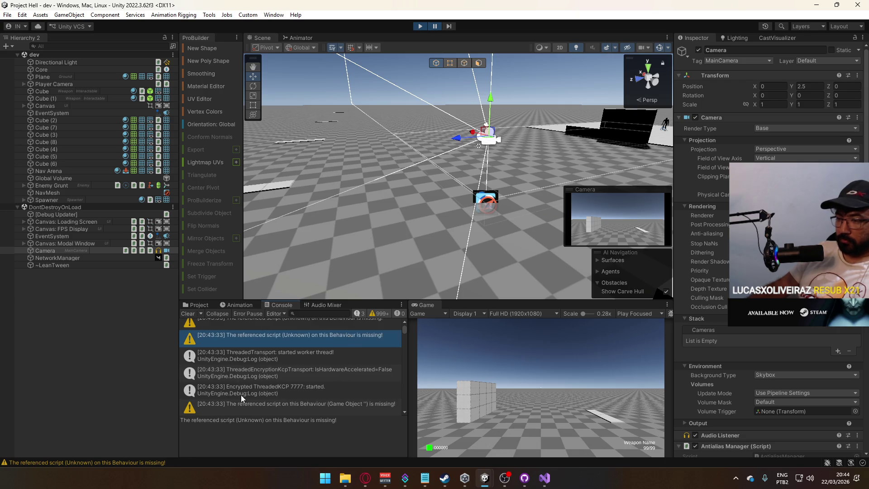
scroll(326, 410, down, 2)
click(317, 376)
click(322, 398)
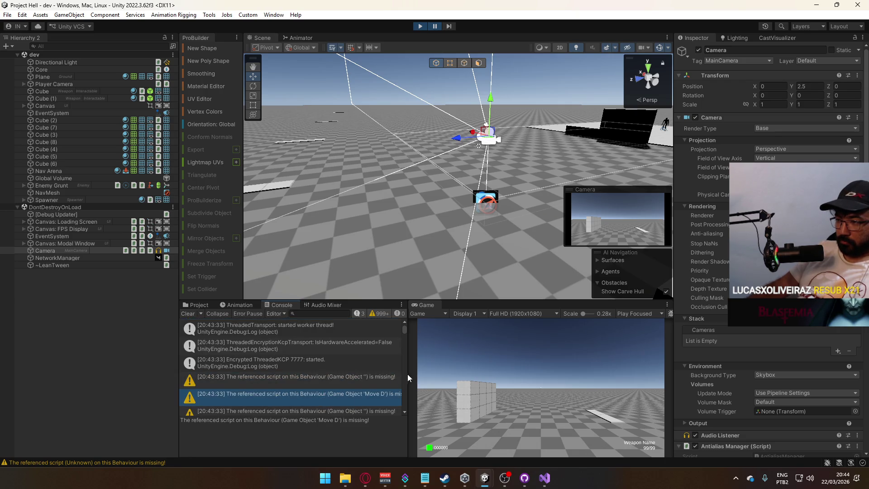
Step: Check the remaining warnings, then clear all Console messages
drag(409, 370, 475, 370)
scroll(395, 397, down, 3)
click(379, 360)
click(382, 377)
click(388, 392)
scroll(393, 394, down, 3)
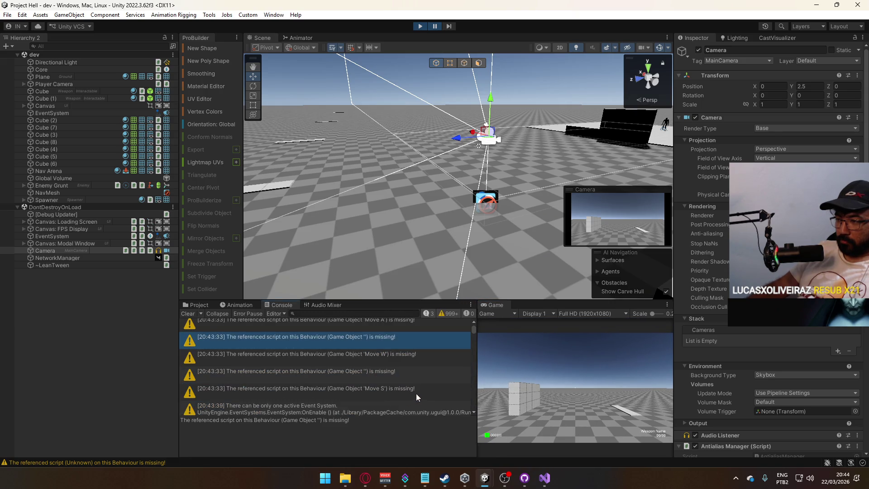
scroll(423, 392, down, 3)
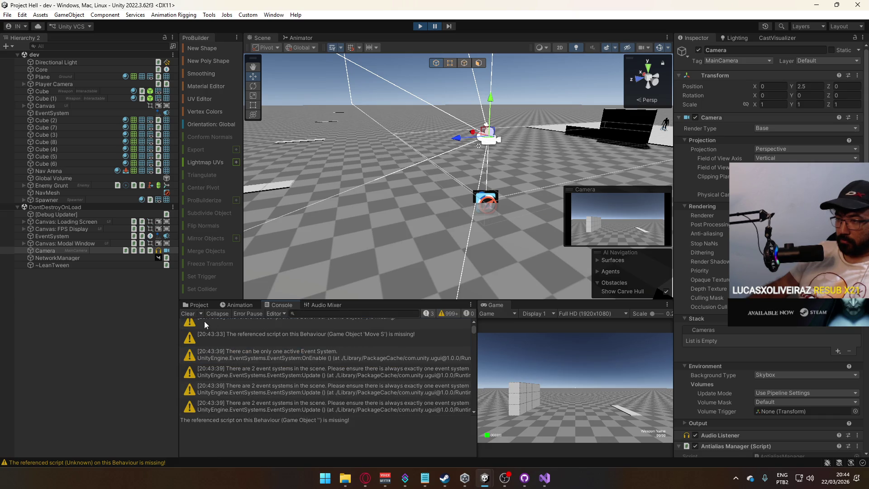
click(188, 313)
click(420, 25)
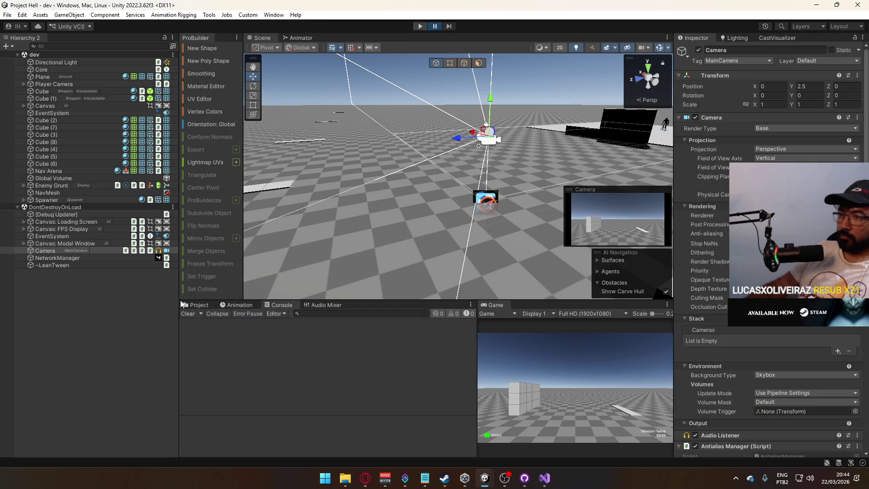
Step: Stop play mode and open the settings scene
click(185, 304)
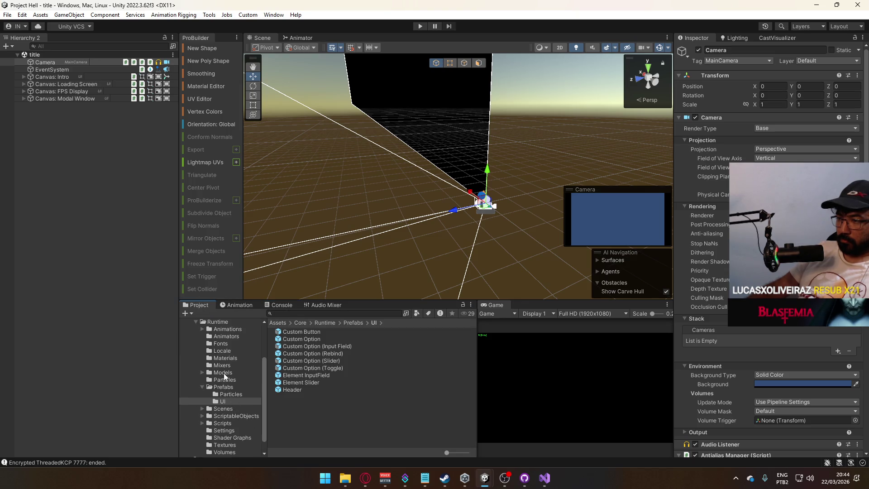
click(223, 409)
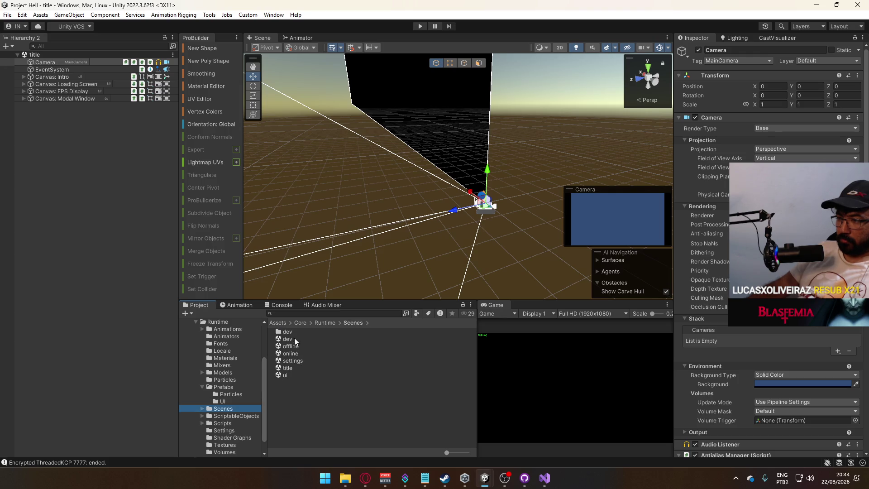
double_click(292, 361)
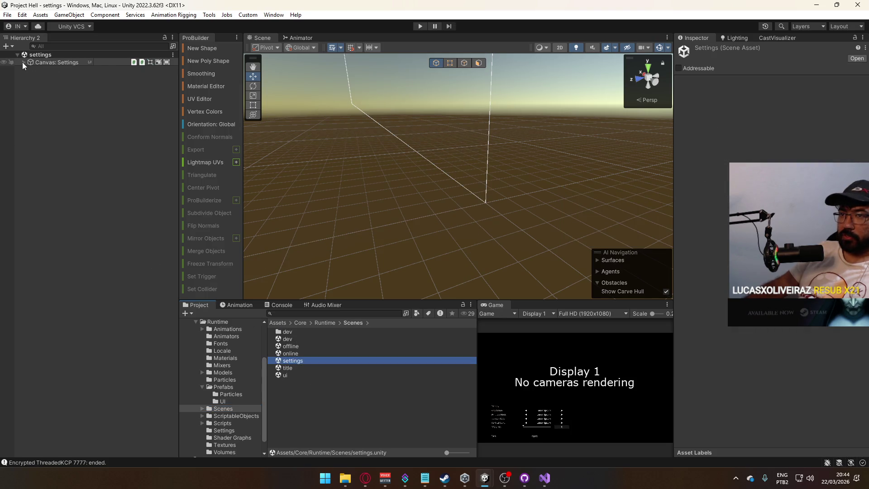
Step: Expand Canvas: Settings > Main Container > Panel: Display and inspect the Back and Apply buttons
click(24, 62)
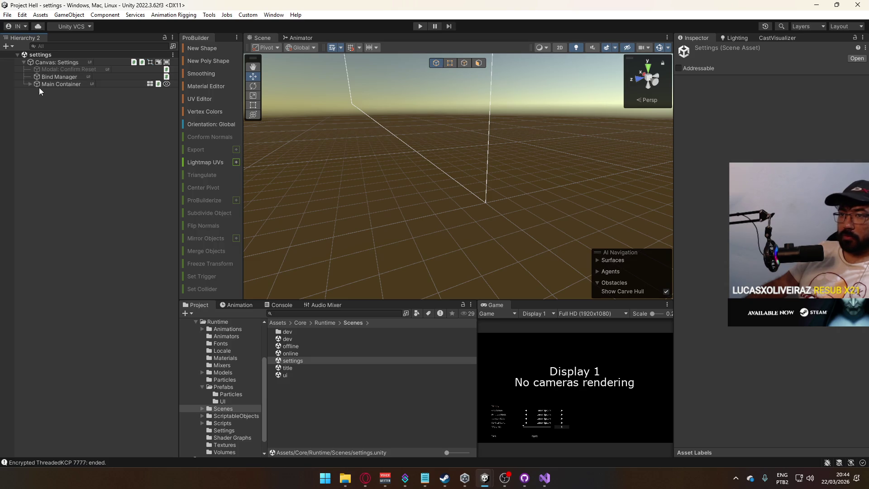
click(29, 84)
click(53, 105)
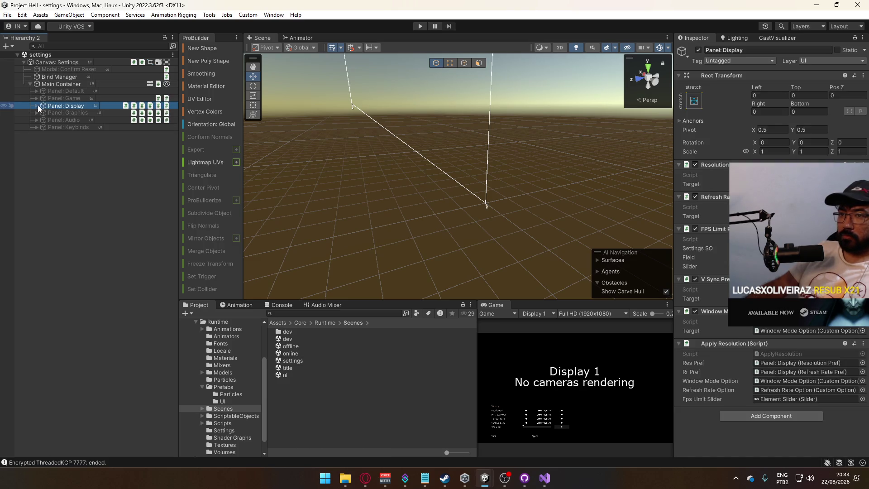
click(36, 106)
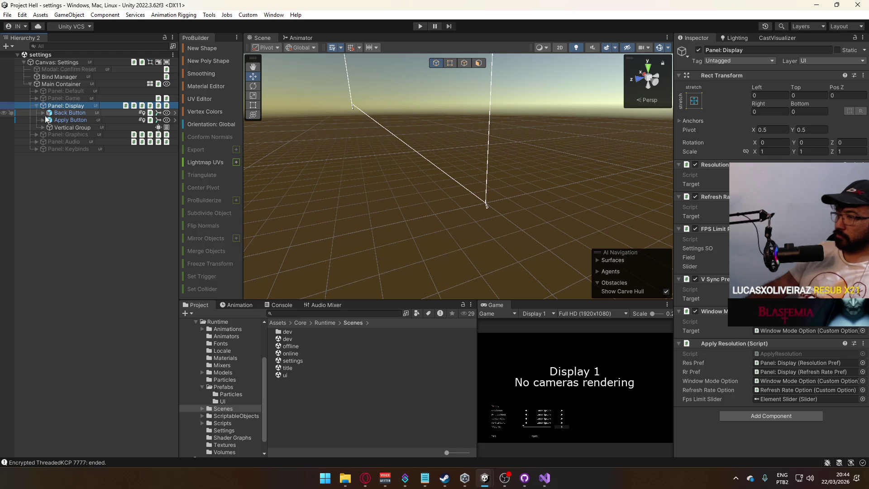
click(66, 114)
ctrl+click(72, 118)
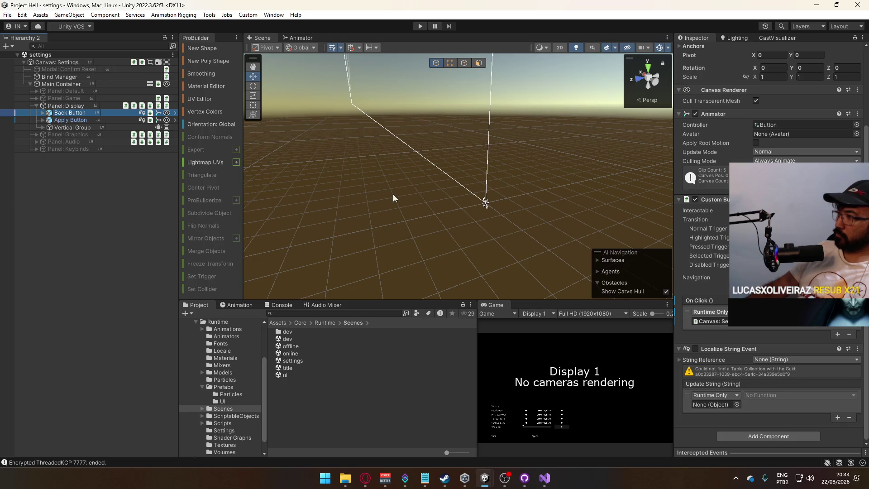
click(60, 117)
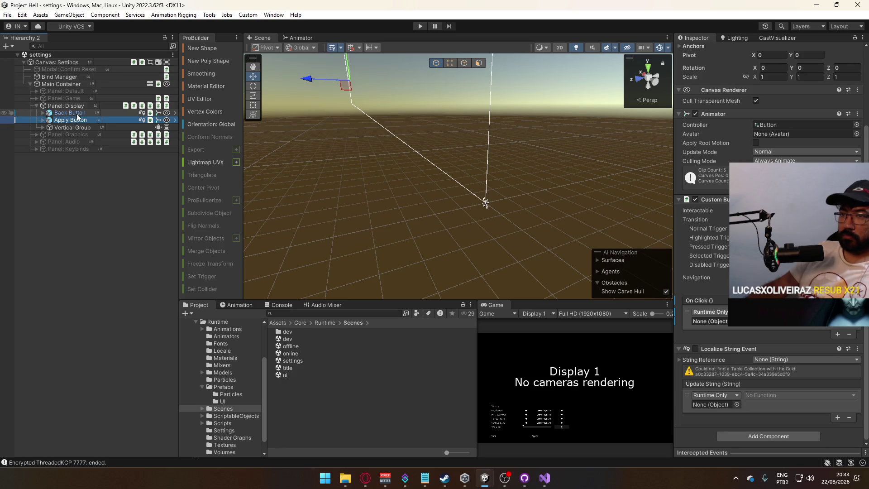
Step: Switch briefly to the basetemplate project, return to Project Hell, and select the dev scene
mouse_move(485, 478)
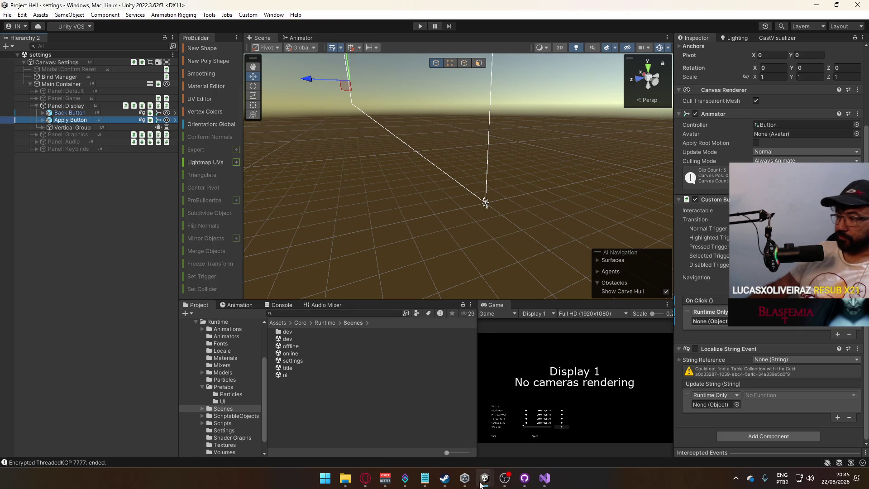
click(536, 427)
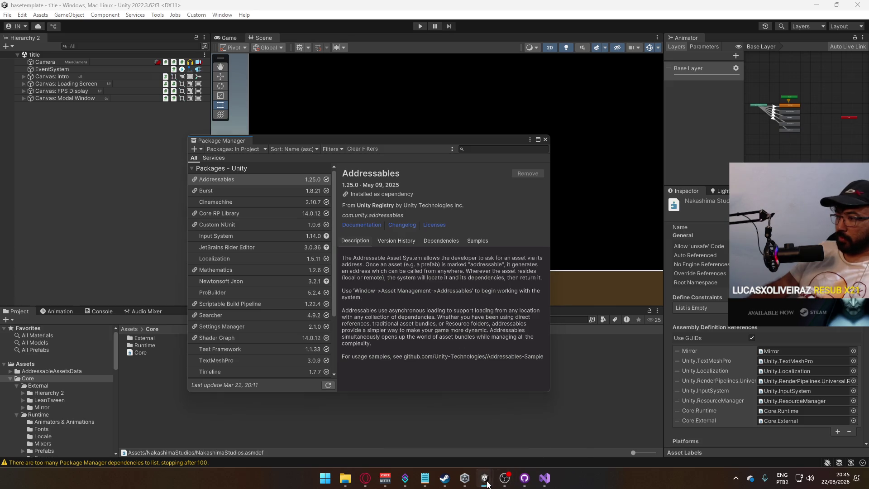
click(407, 435)
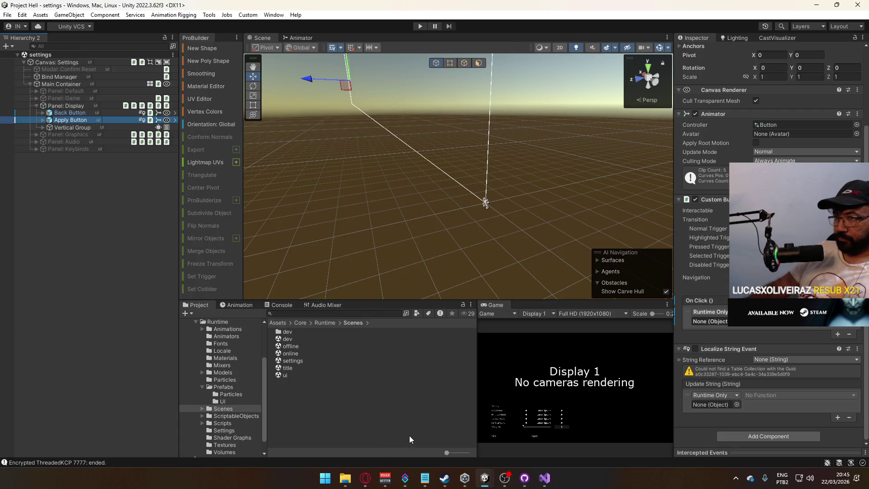
click(285, 339)
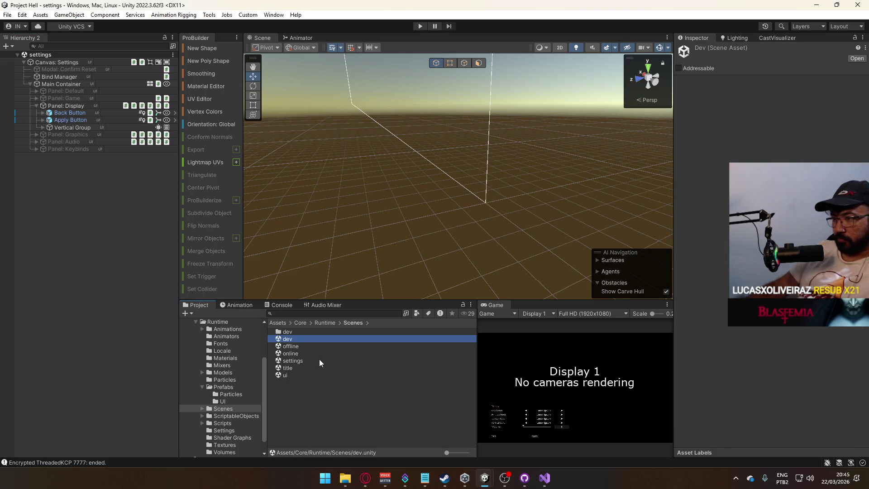
Step: Open the dev scene and select the Player prefab in the Prefabs folder
double_click(295, 340)
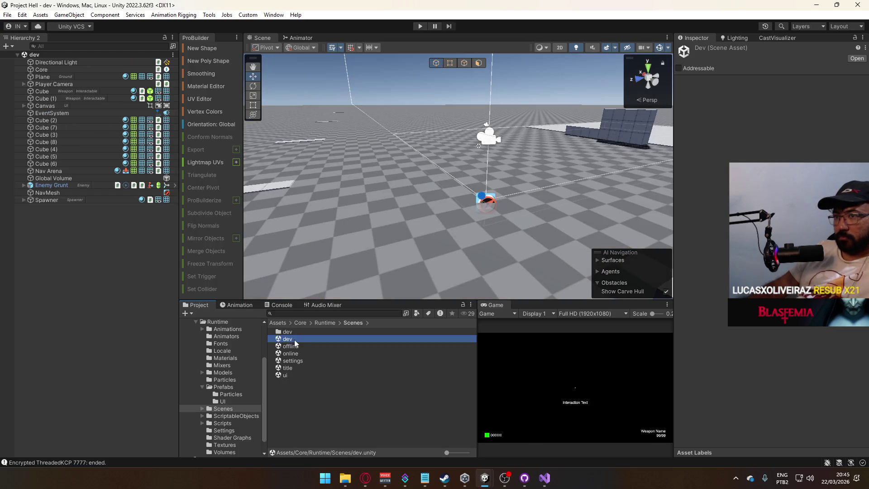
click(223, 385)
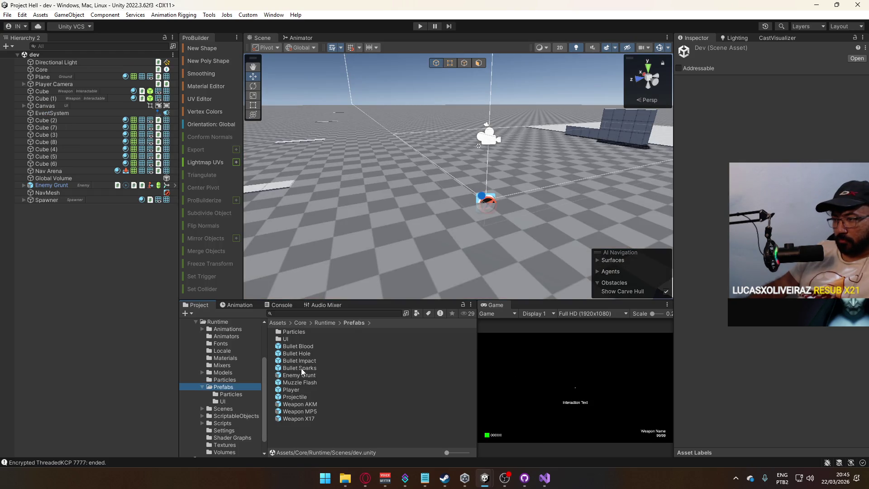
click(297, 390)
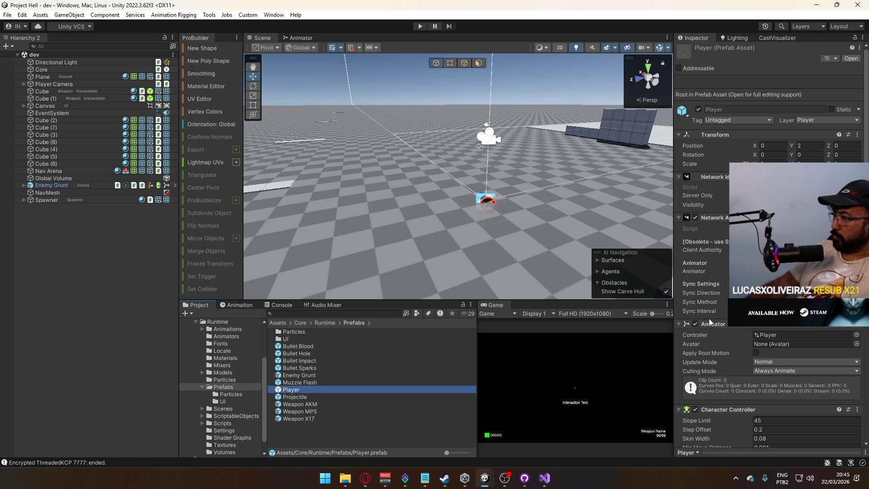
Step: Scroll the Player prefab's Inspector down to Player Refs and open the PlayerRefs script
scroll(709, 318, down, 3)
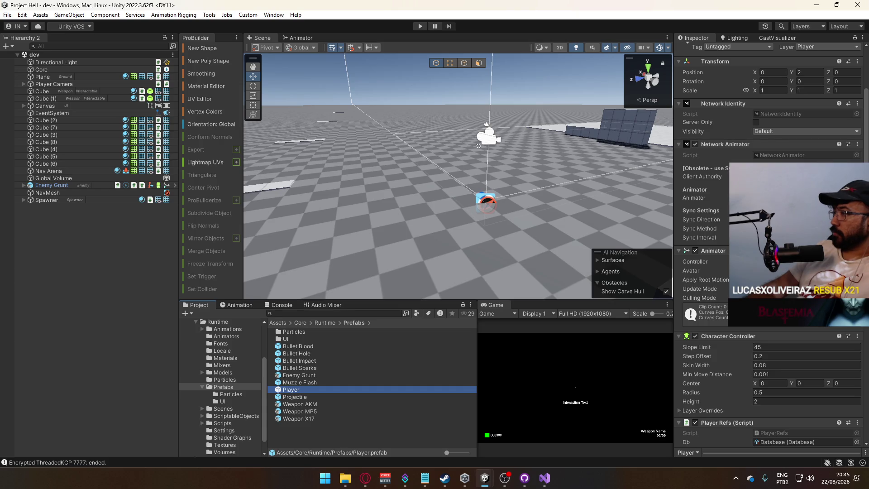
scroll(709, 319, down, 8)
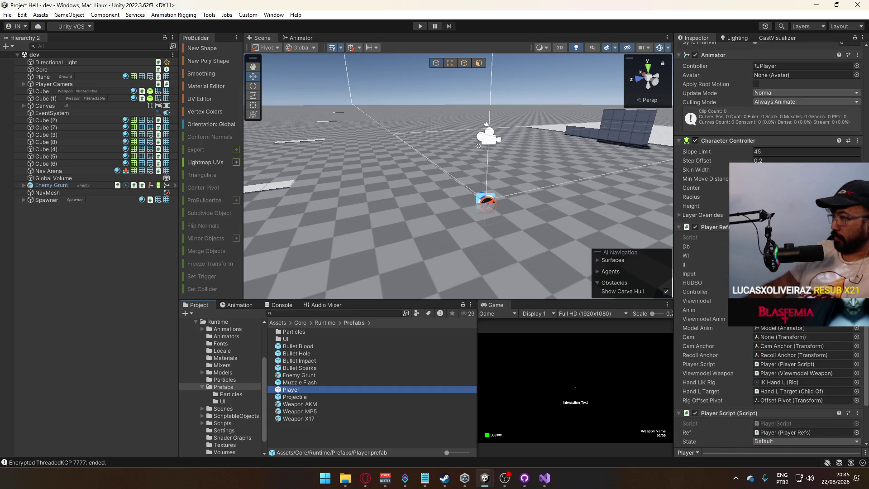
scroll(710, 319, down, 3)
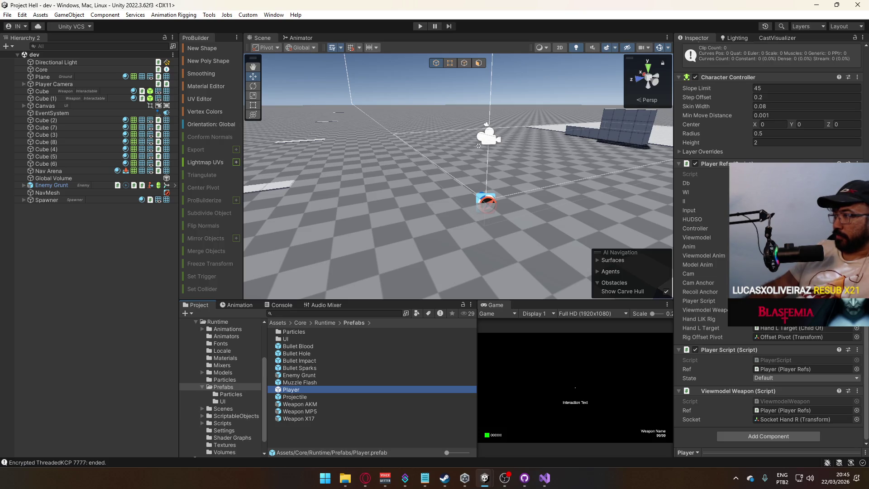
double_click(805, 174)
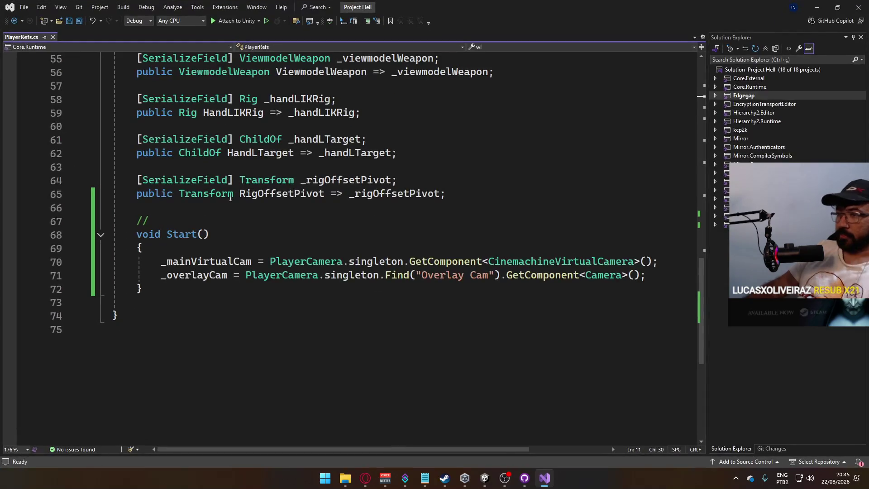
Step: Remove the [SerializeField] attribute from the _cam field and save PlayerRefs
scroll(323, 268, up, 5)
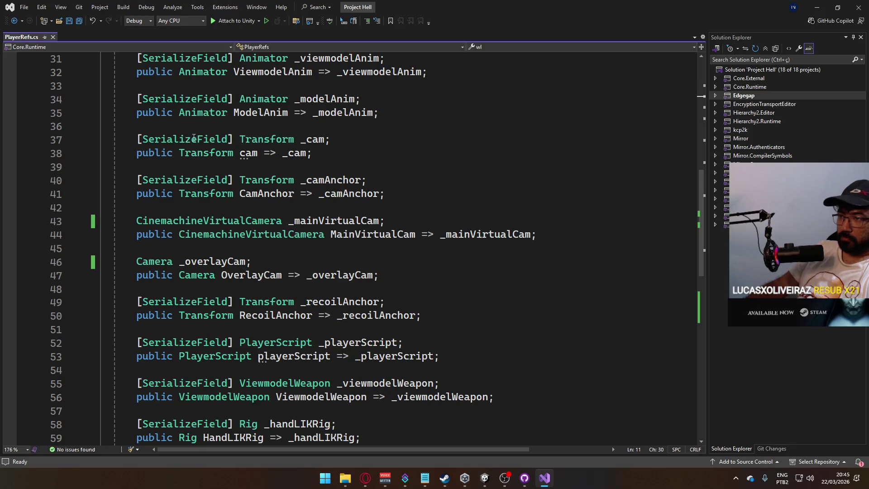
click(148, 140)
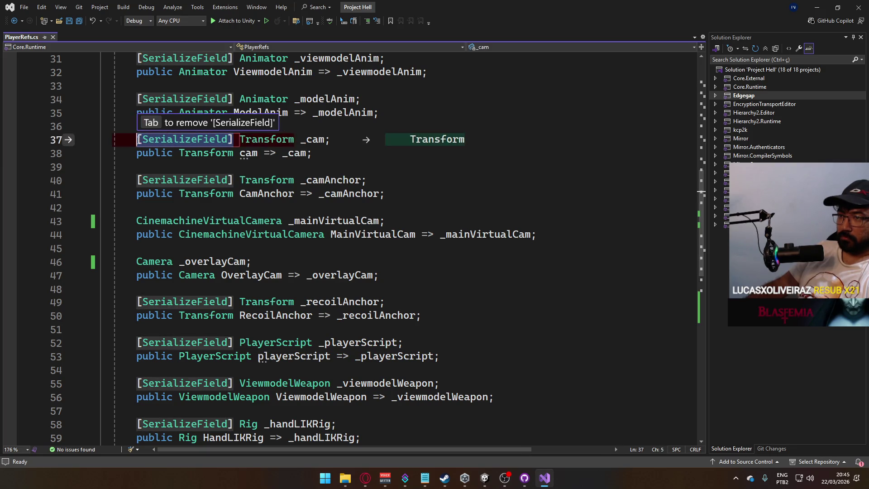
key(Tab)
scroll(319, 304, down, 6)
key(ctrl+s)
Step: Add '_cam = Camera.main.transform;' as the first line of Start()
click(321, 329)
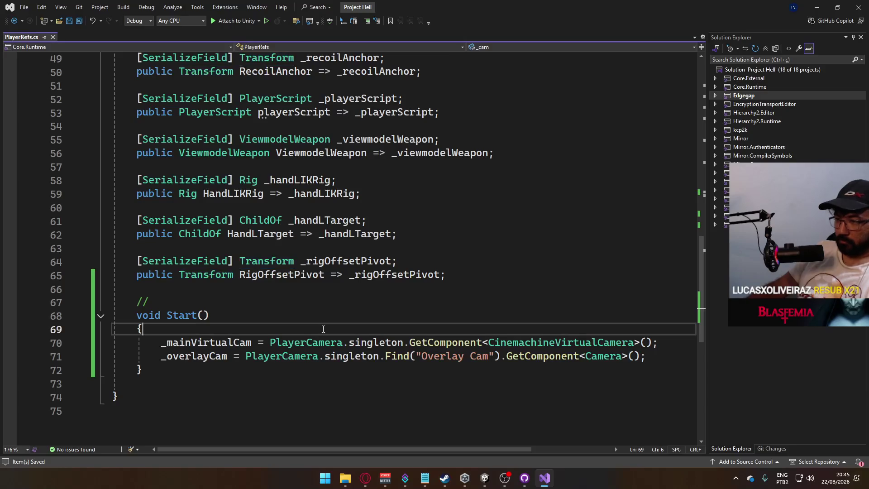
key(Return)
text(_cam = )
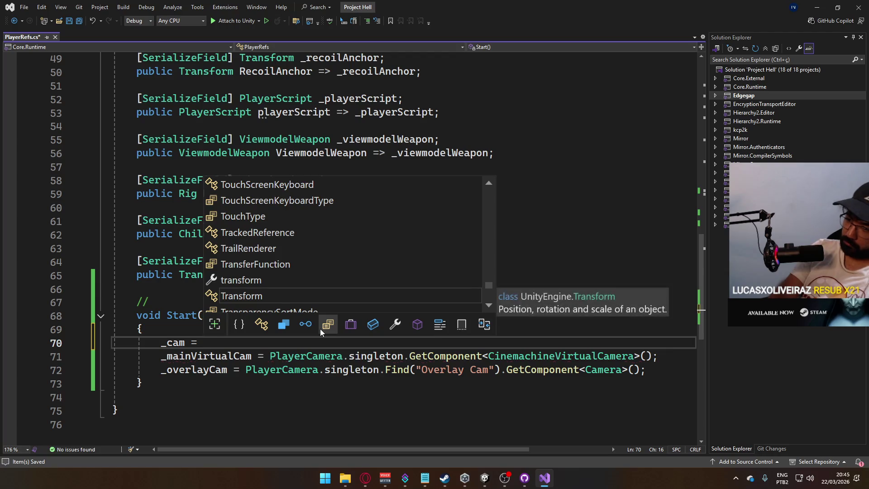
text(M)
key(BackSpace)
text(Mainca)
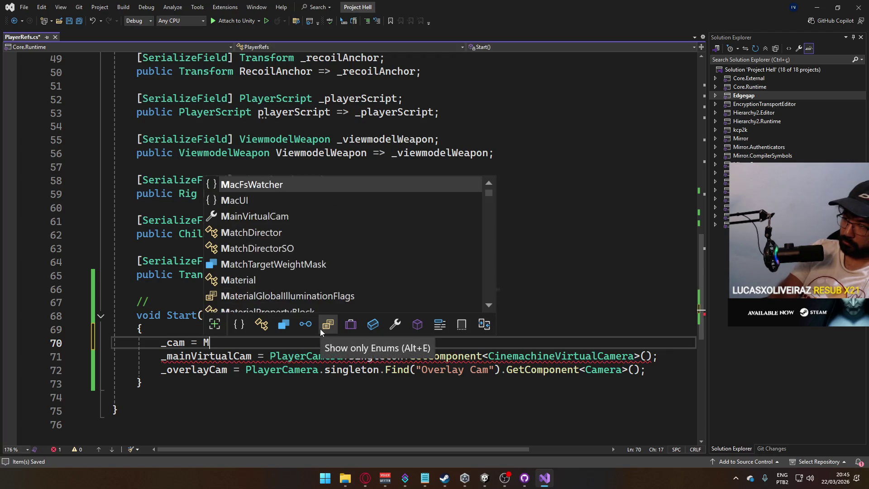
key(BackSpace)
key(BackSpace)
key(BackSpace)
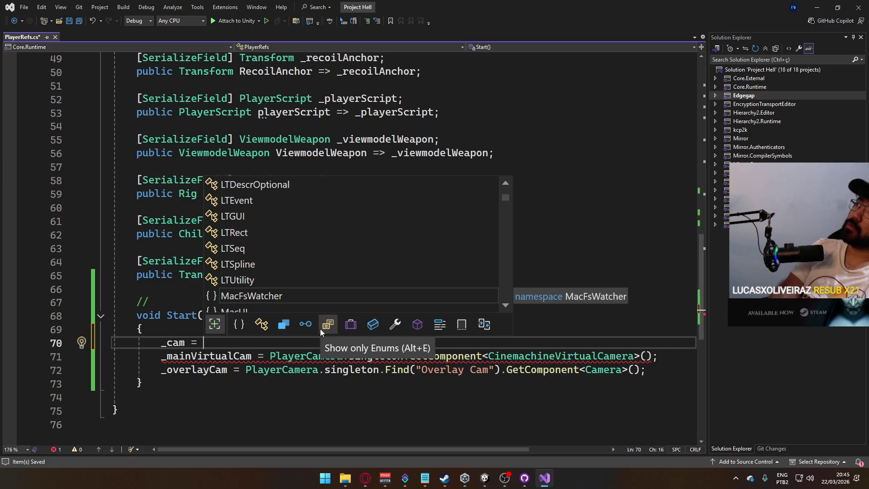
text(t)
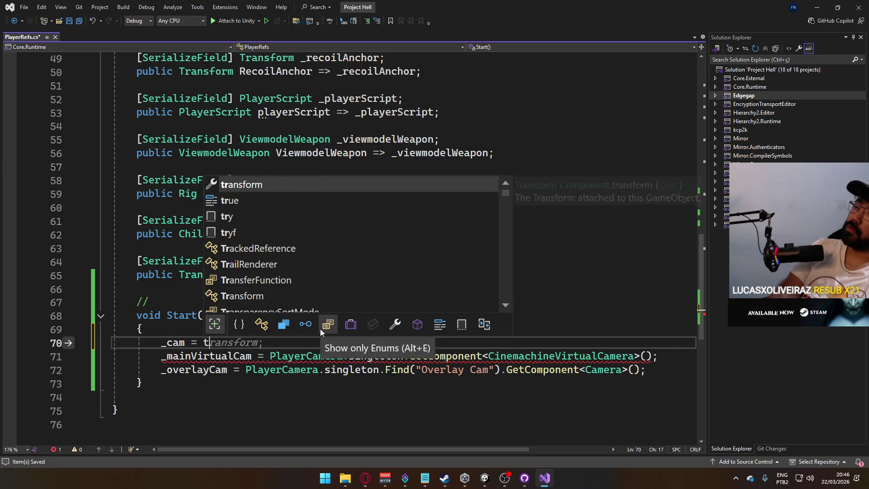
key(BackSpace)
text(Main)
key(BackSpace)
key(BackSpace)
text(Camera.ma)
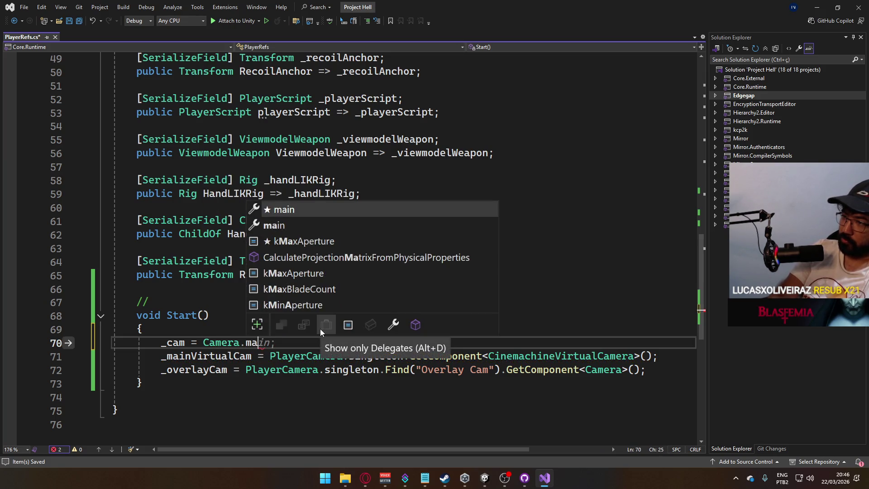
text(ni.transform)
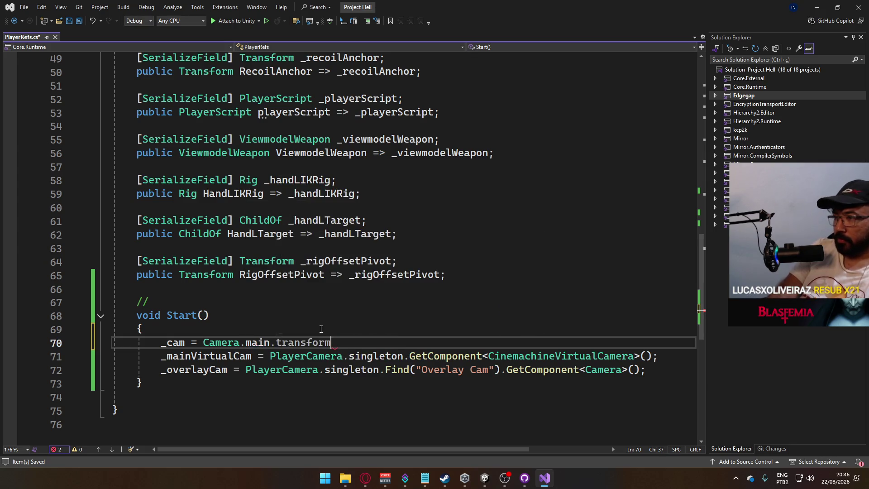
text(;)
key(alt+Tab)
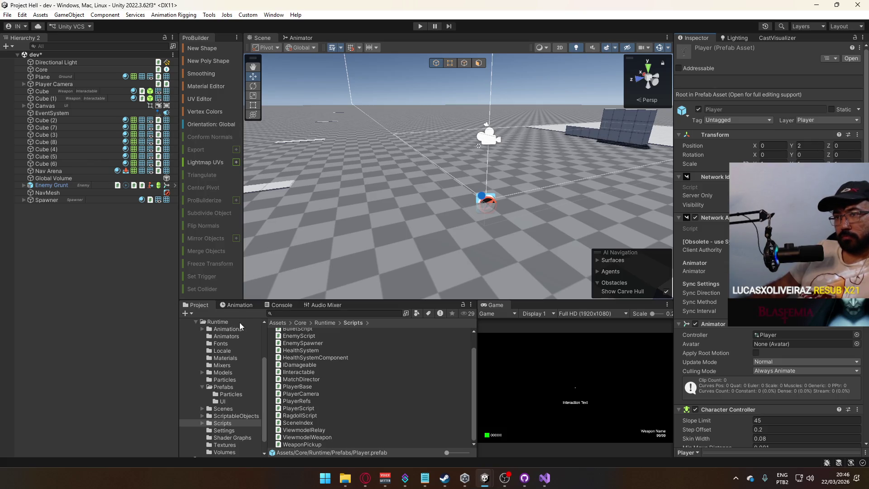
Step: Open the title scene, answer the save prompt, enter play mode and widen the Game view
click(230, 412)
double_click(316, 368)
click(417, 259)
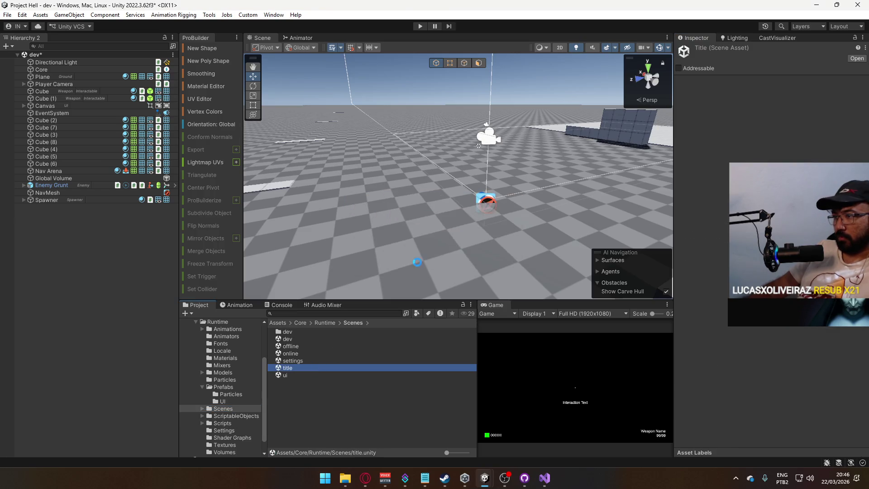
click(425, 27)
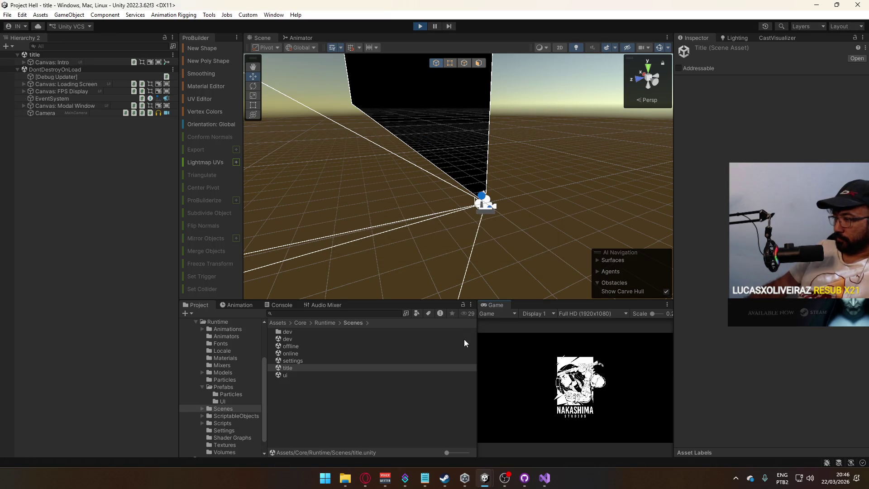
drag(478, 338, 430, 345)
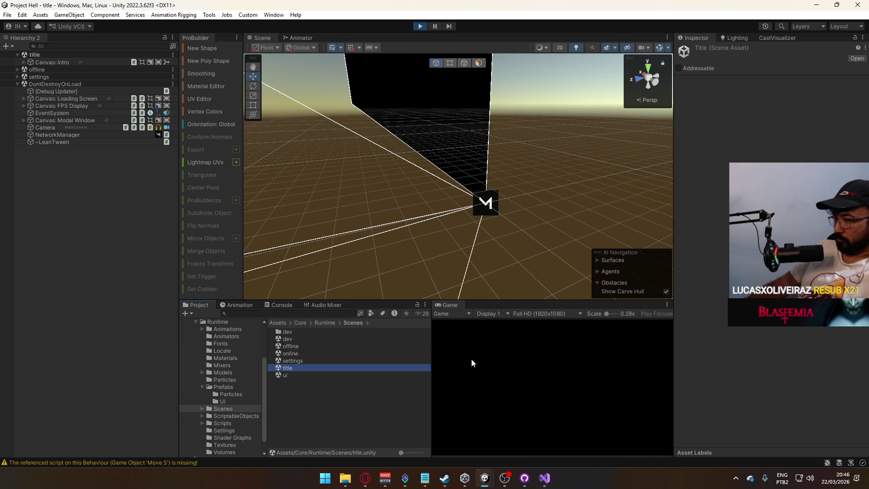
Step: Trace the Console's missing-script warnings to their objects, such as Move D, Move S and Texture Quality
click(288, 304)
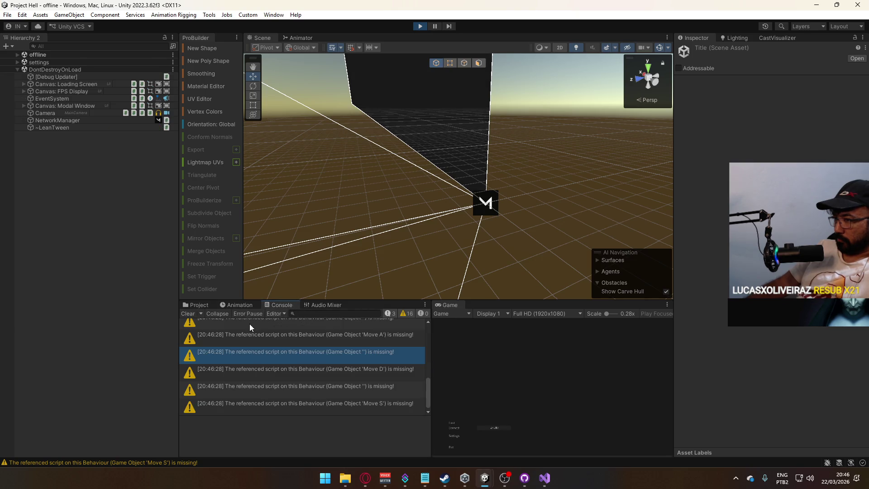
click(355, 370)
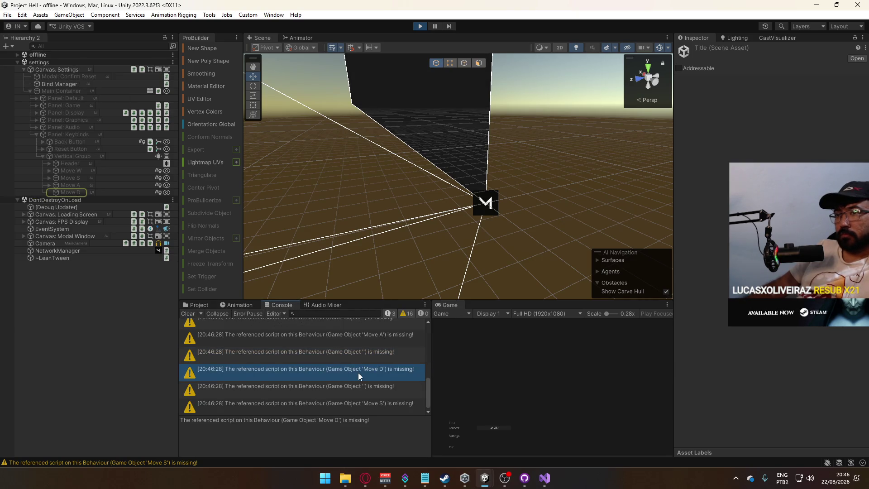
click(359, 389)
click(363, 404)
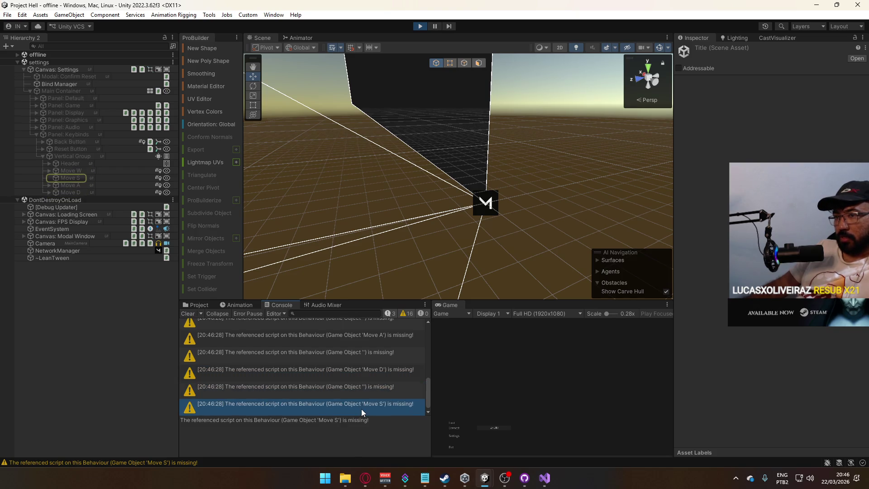
scroll(403, 381, up, 5)
click(367, 371)
scroll(369, 369, up, 3)
click(370, 376)
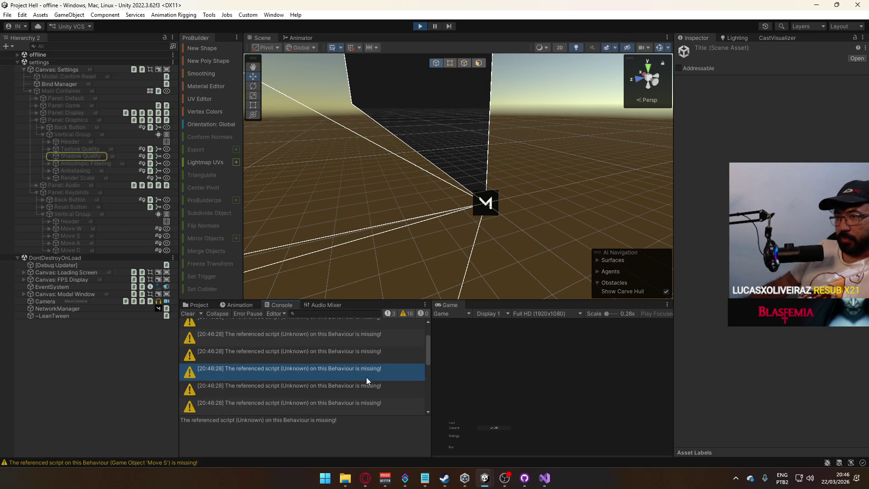
click(362, 351)
click(364, 341)
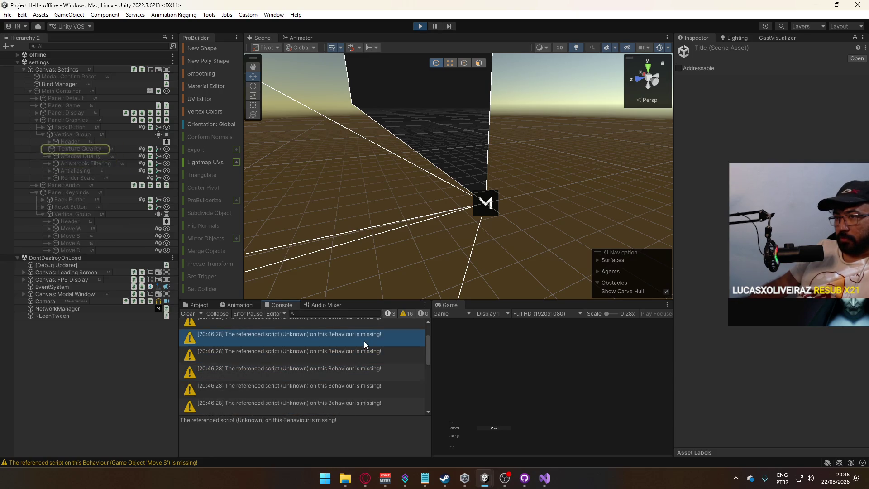
click(37, 148)
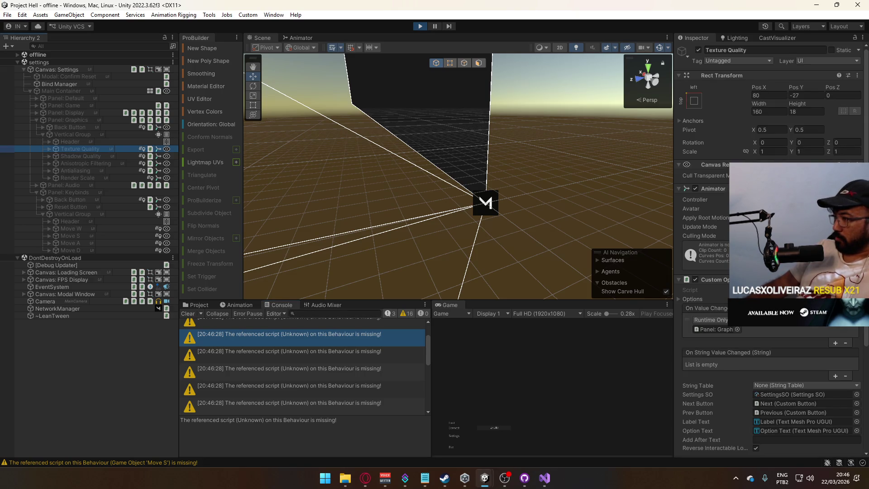
scroll(770, 250, down, 6)
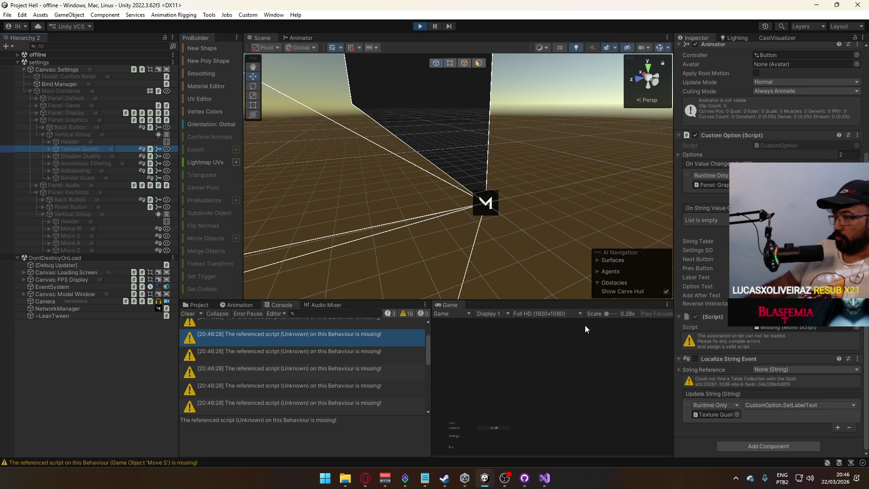
Step: Clear the Console, continue into the dev scene, read the duplicate EventSystem warning, then stop playing
click(188, 314)
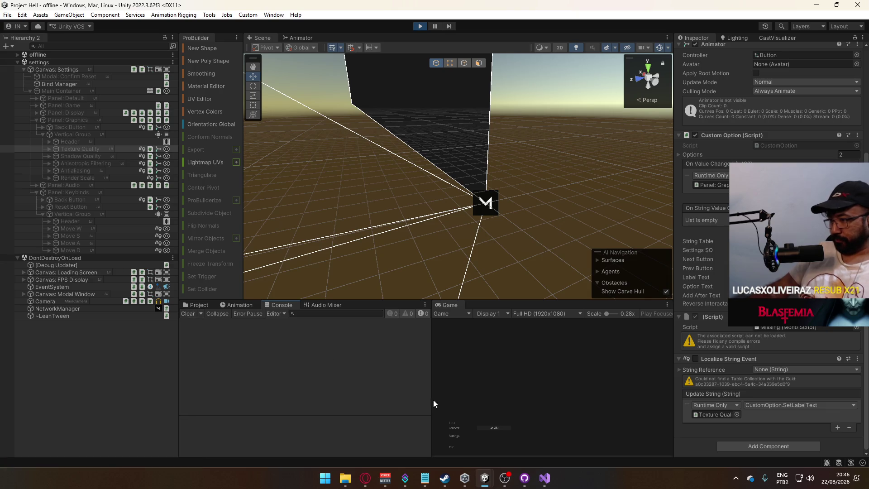
click(451, 424)
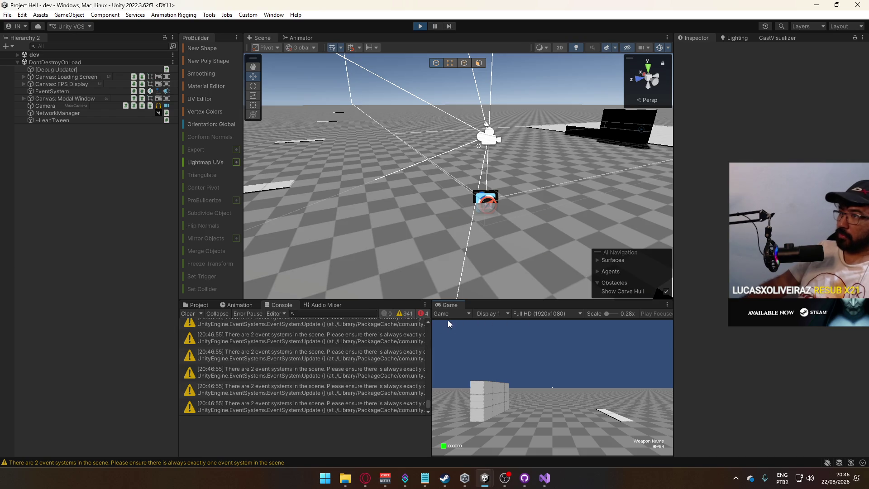
key(super)
key(super)
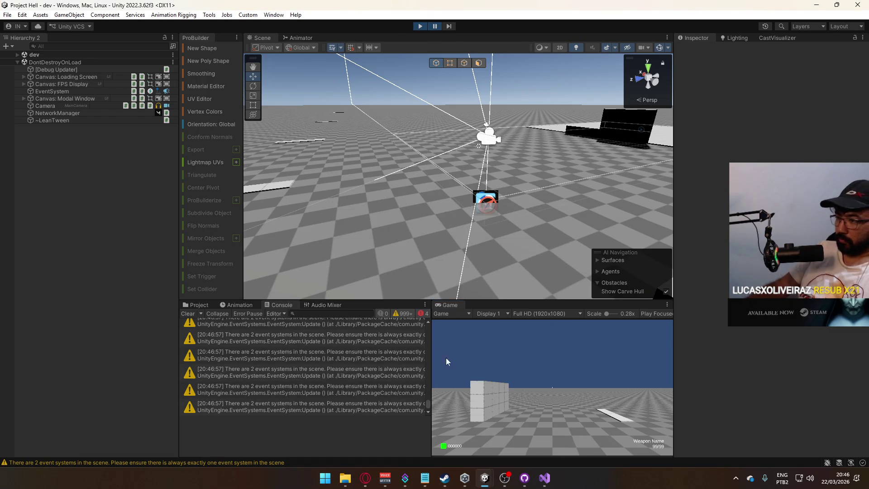
drag(426, 404, 427, 321)
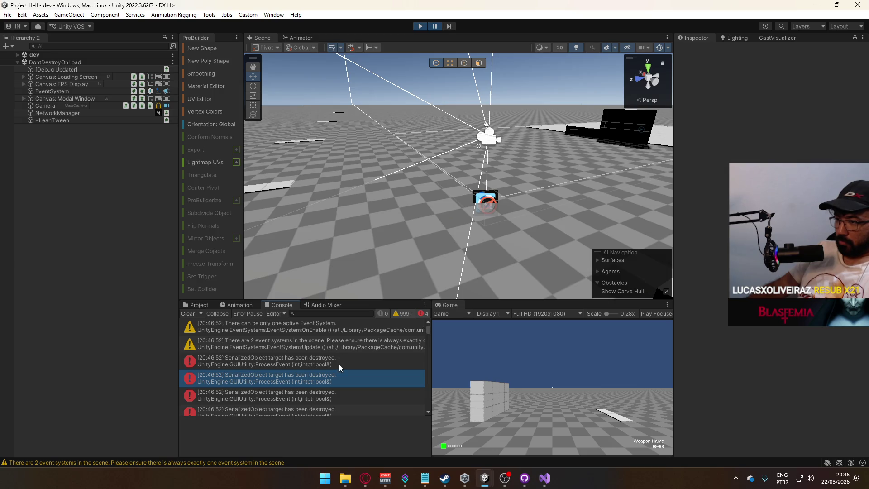
scroll(358, 362, down, 3)
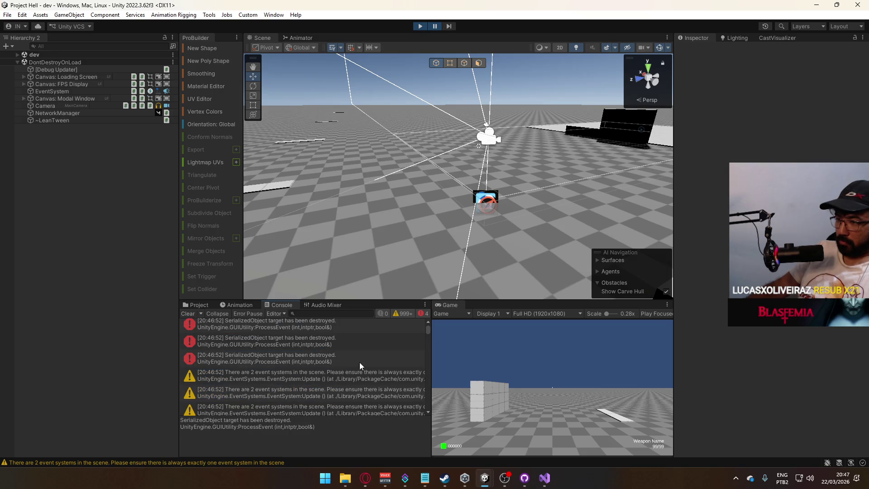
click(319, 377)
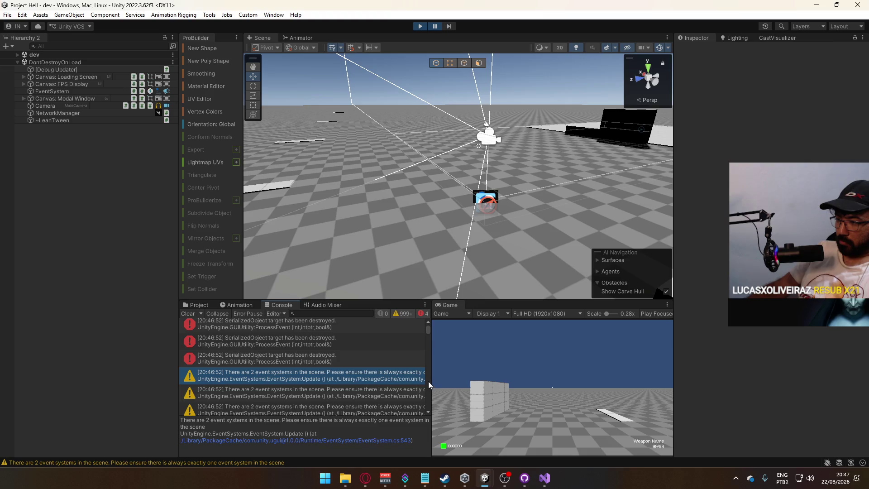
drag(430, 382, 586, 391)
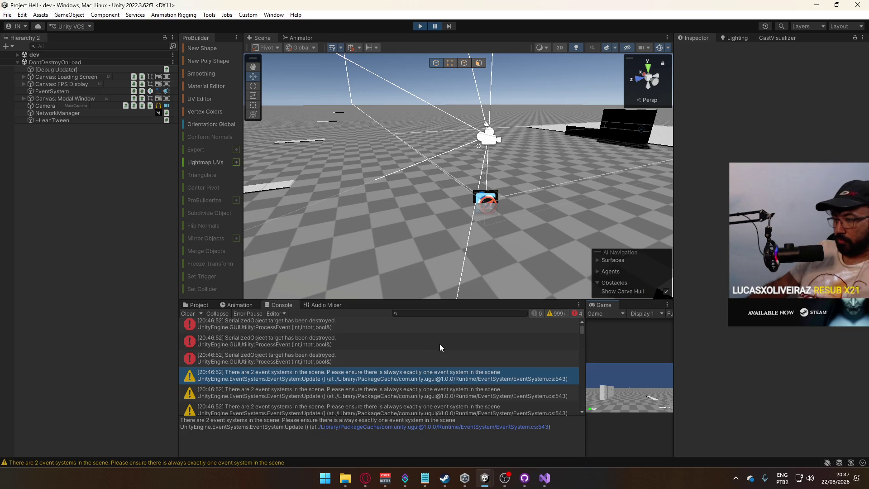
click(421, 26)
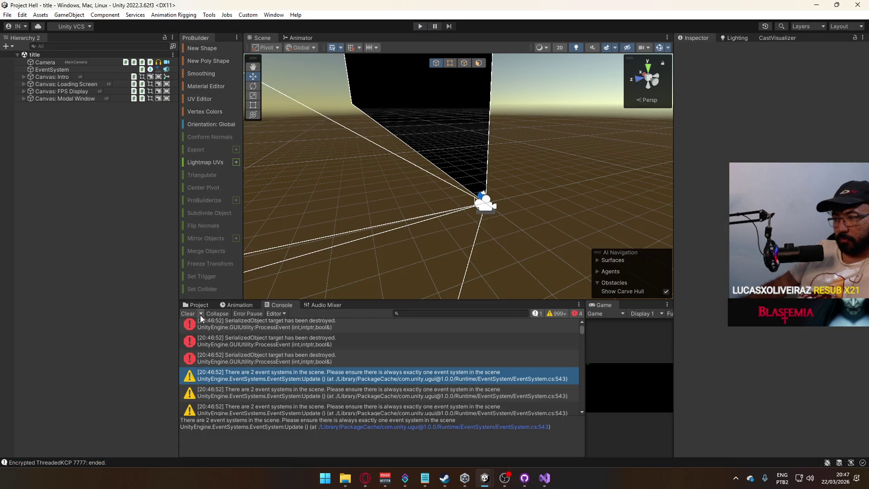
Step: Delete the EventSystem object from the dev scene, then reopen the title scene
click(196, 306)
click(300, 346)
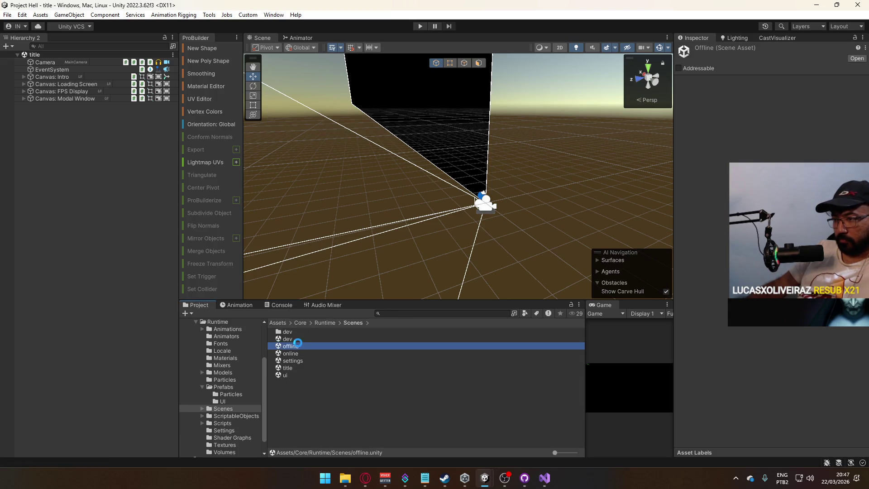
double_click(301, 339)
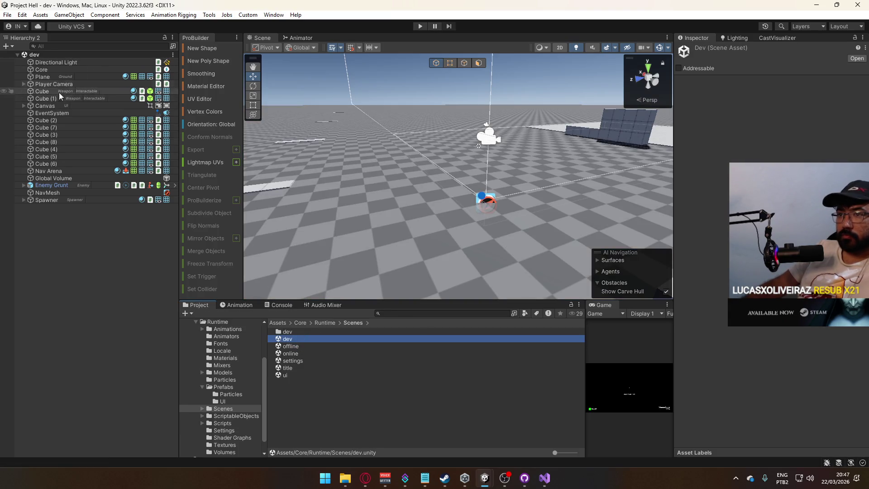
click(60, 114)
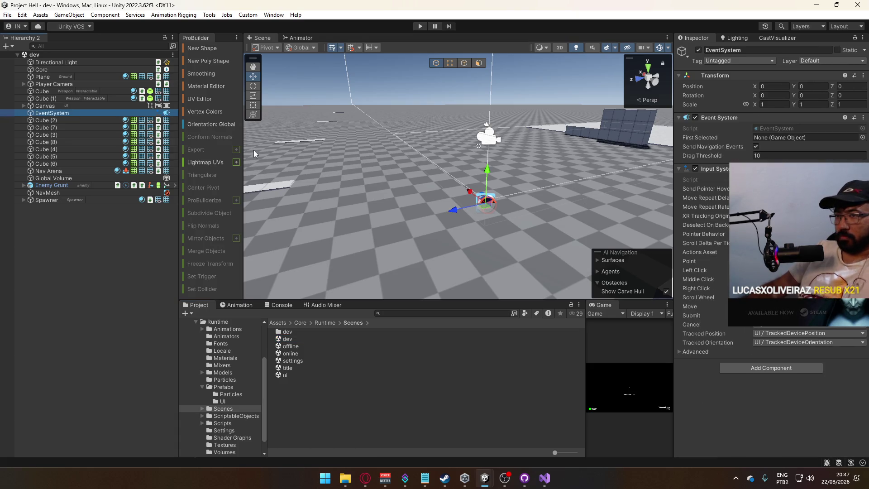
key(Delete)
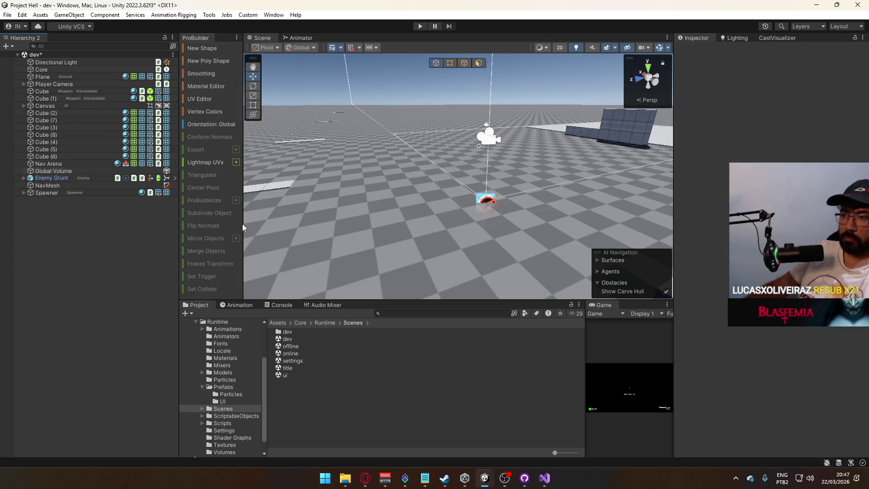
double_click(287, 369)
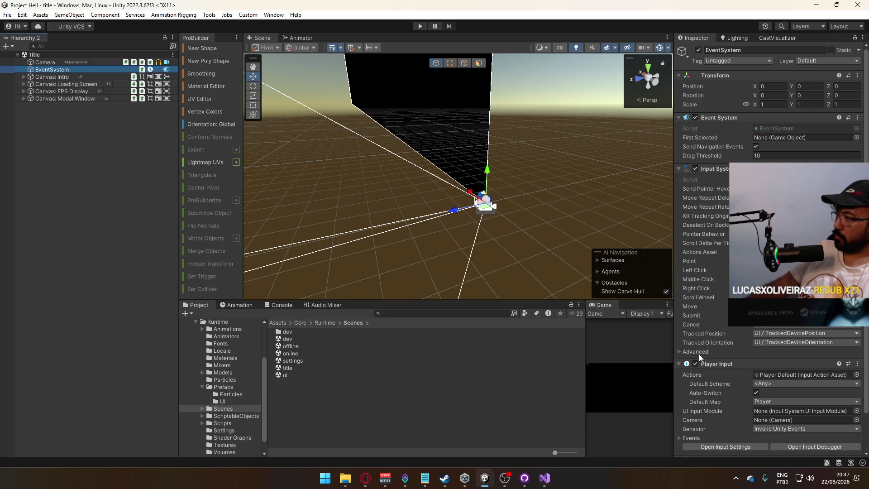
Step: Expand the EventSystem's Player Input Events > Player list and scroll through the Move, Look, Fire and Jump callbacks
click(696, 354)
click(705, 352)
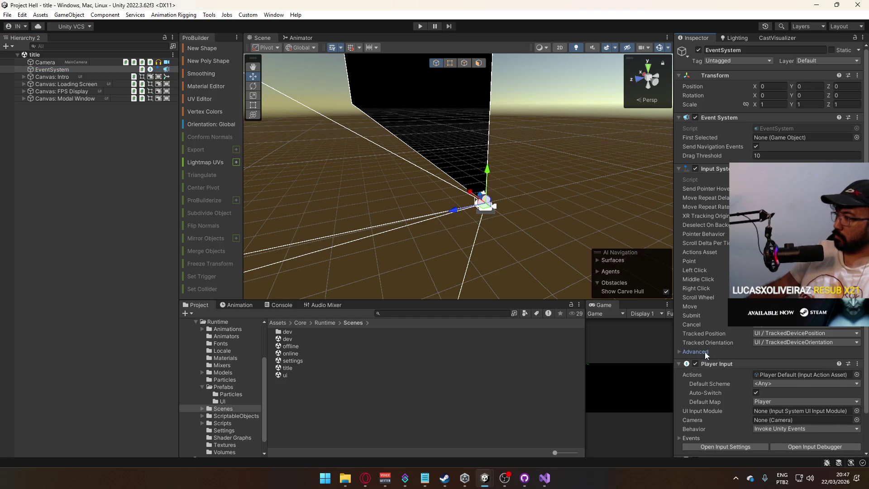
scroll(746, 325, down, 2)
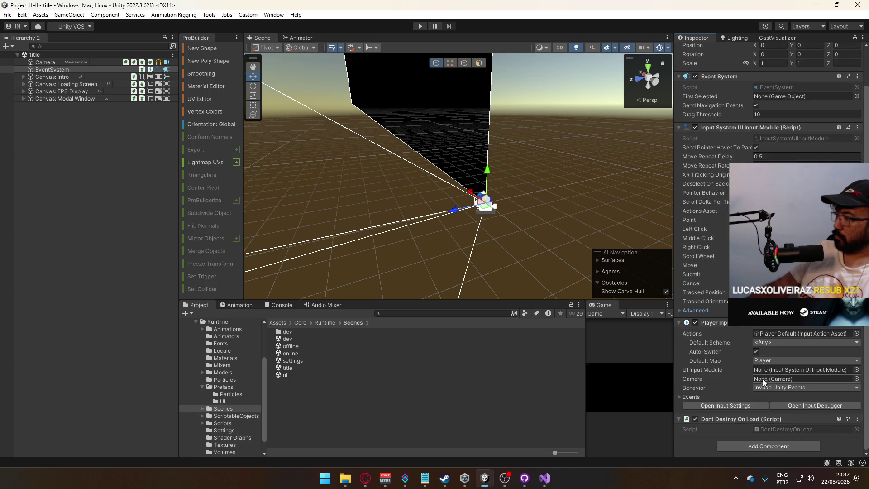
click(683, 398)
scroll(707, 380, down, 2)
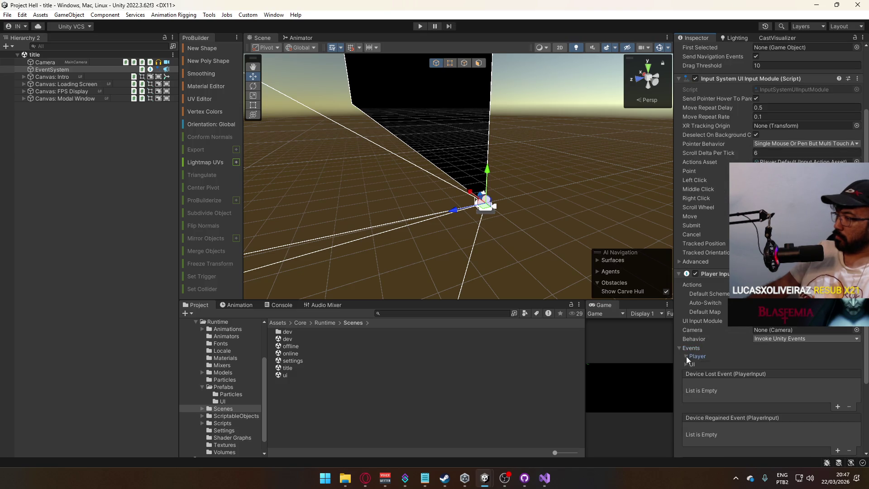
click(687, 357)
scroll(718, 345, down, 4)
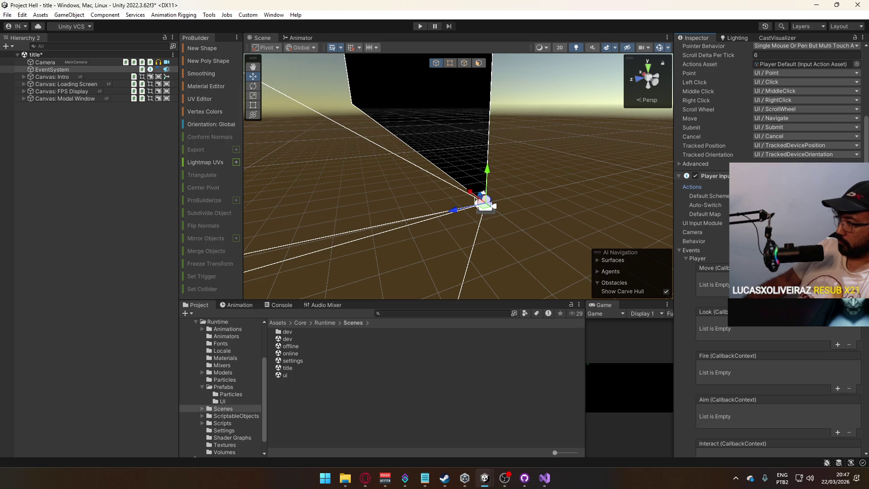
scroll(770, 249, down, 6)
scroll(779, 249, down, 5)
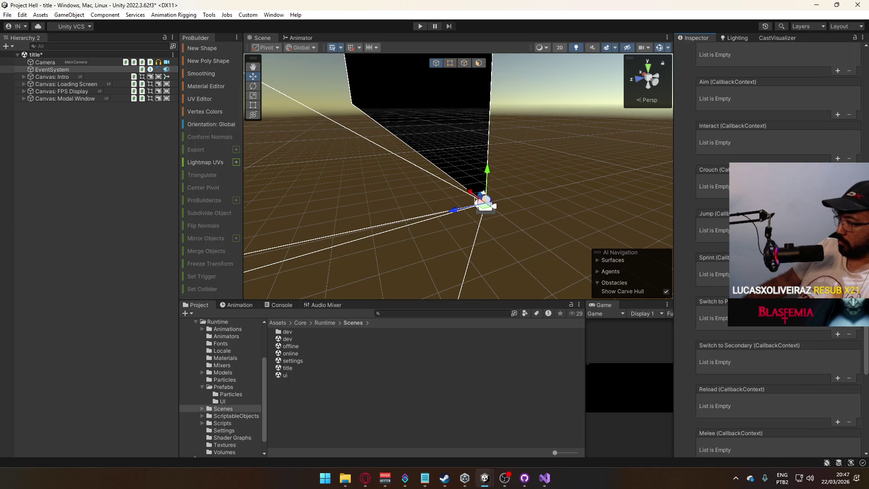
scroll(779, 249, down, 4)
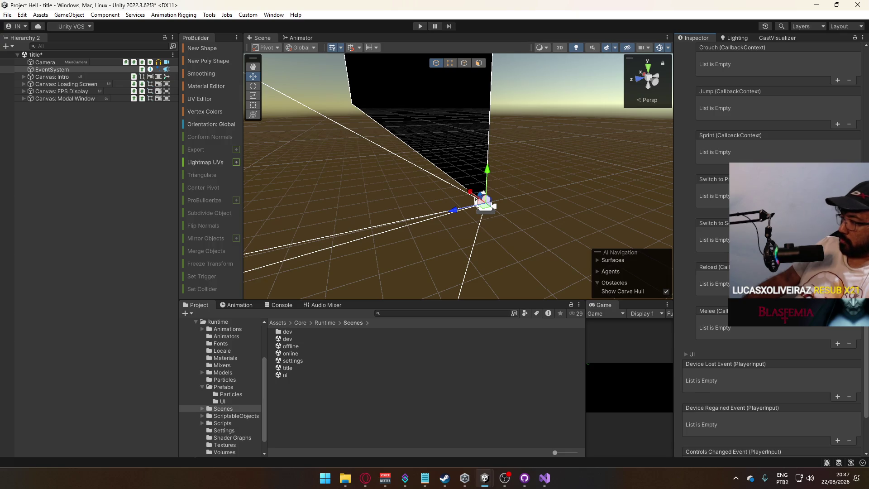
scroll(779, 249, up, 10)
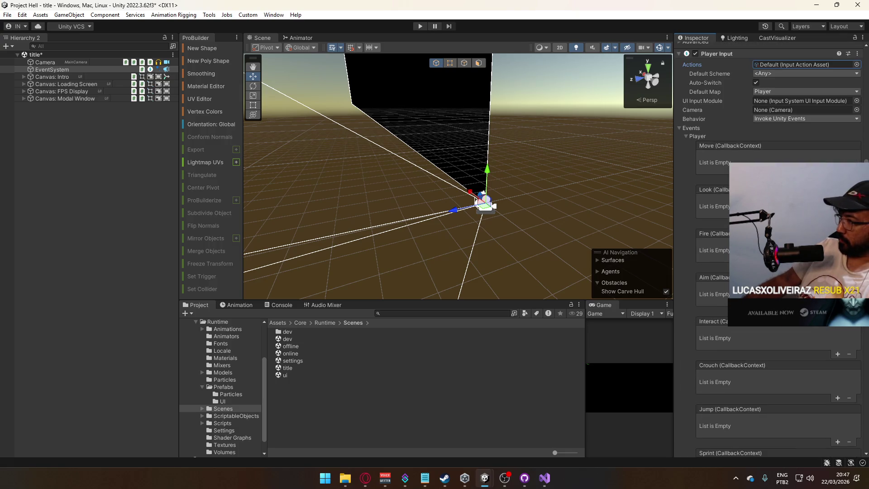
Step: Add an empty listener to the Move, Look, Fire, Aim, Interact, Crouch, Jump and Sprint events
click(838, 178)
click(839, 223)
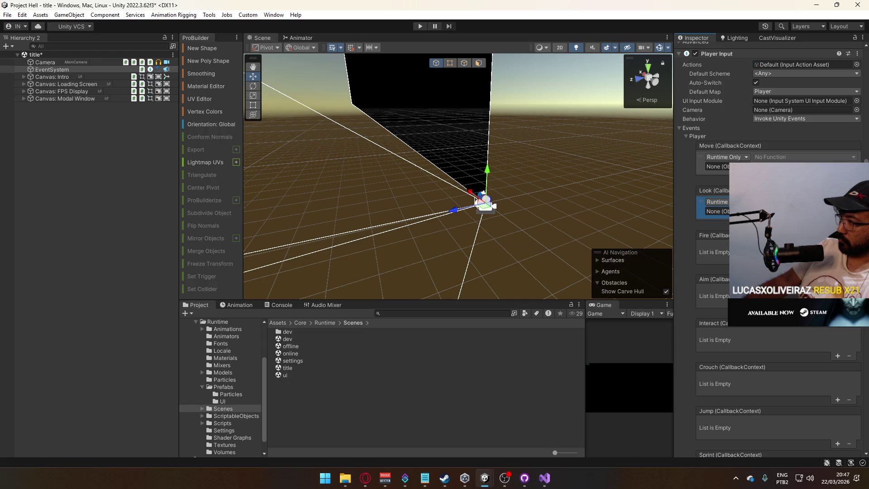
click(838, 268)
click(839, 312)
click(839, 357)
scroll(839, 344, down, 2)
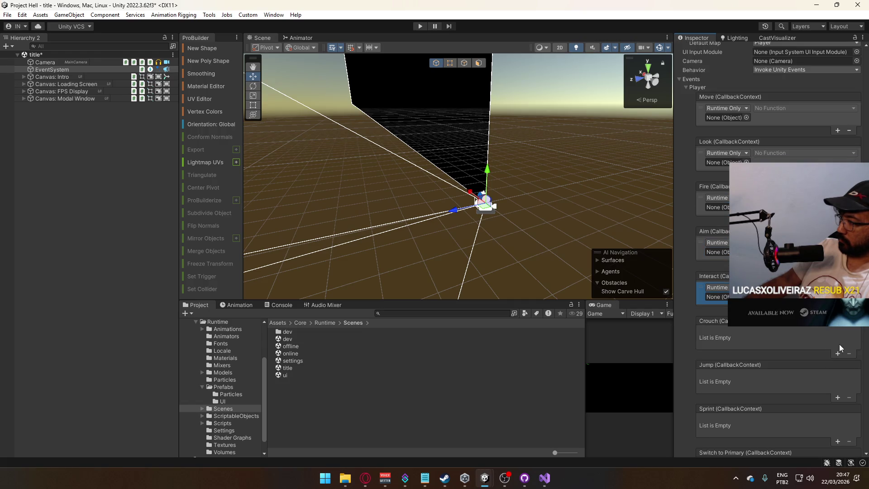
click(838, 354)
scroll(838, 357, down, 2)
click(837, 351)
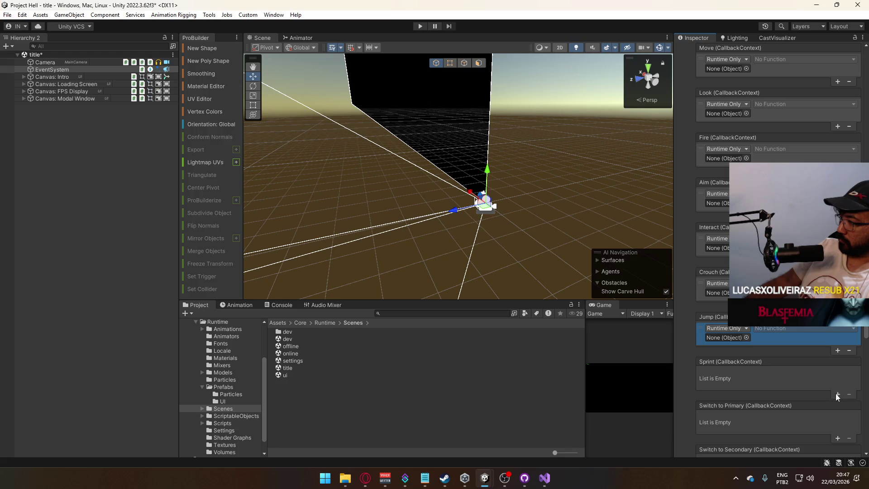
click(837, 394)
Step: Add empty listeners to Switch to Primary, Switch to Secondary, Reload and Melee, then open Move's object picker
scroll(837, 382, down, 2)
click(837, 392)
scroll(837, 385, down, 3)
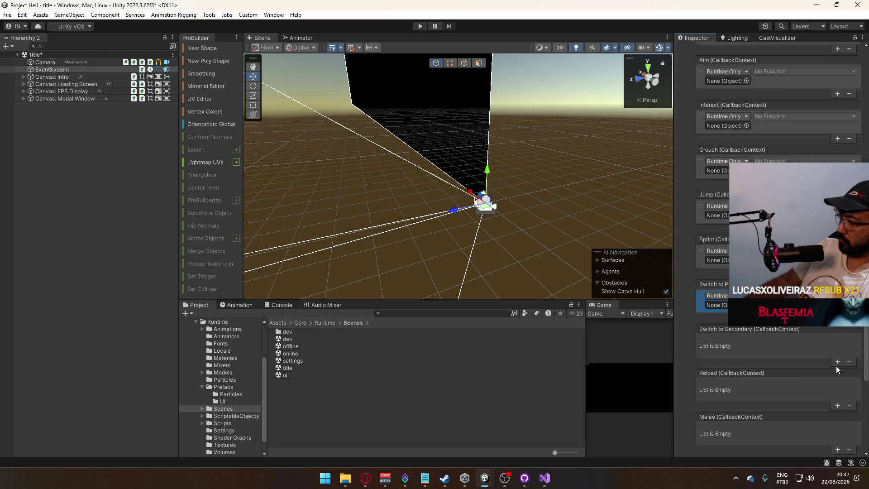
click(838, 363)
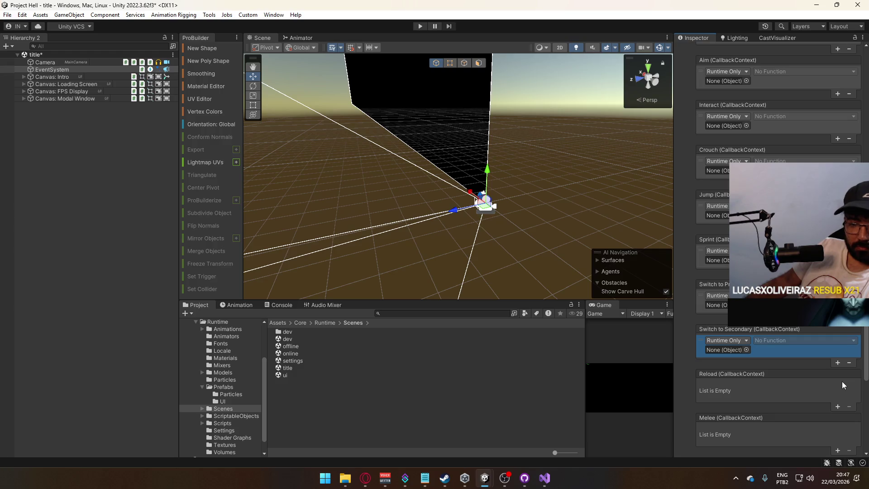
scroll(843, 382, down, 2)
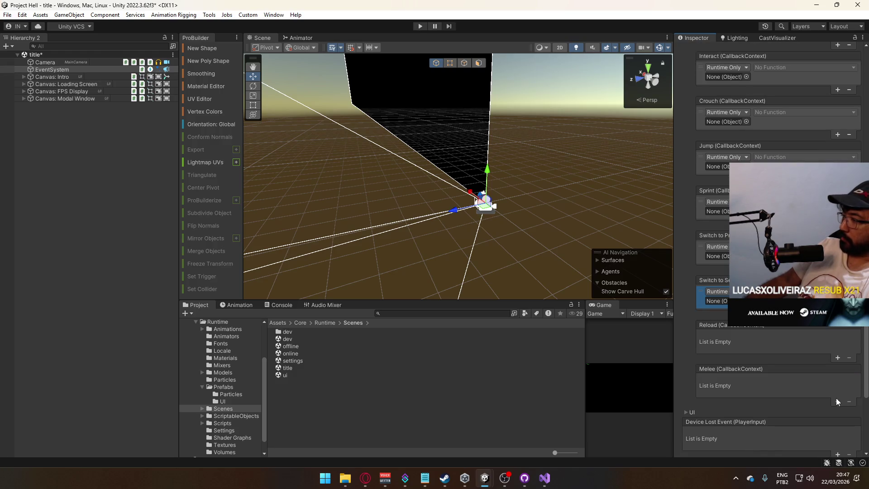
click(837, 400)
click(835, 357)
scroll(806, 349, up, 4)
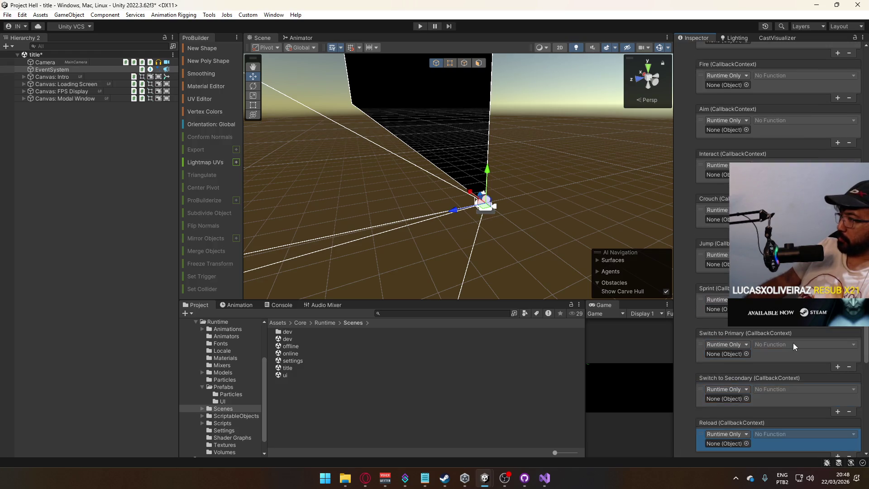
scroll(794, 340, up, 8)
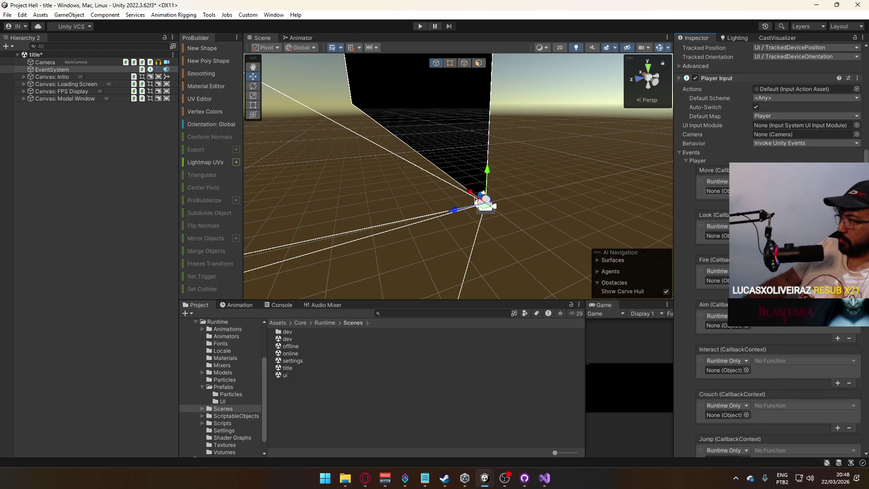
click(747, 191)
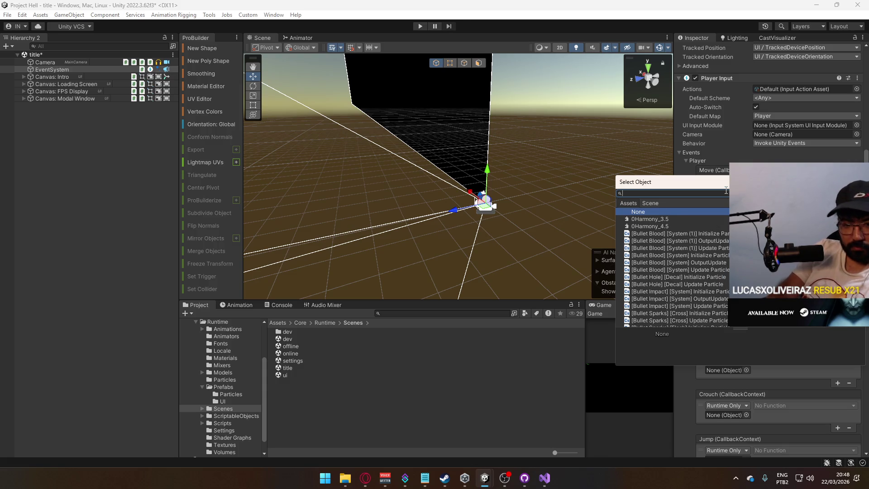
Step: Search the object picker with 'play' and 'mov', then reopen it and filter by 'playerin'
text(pl)
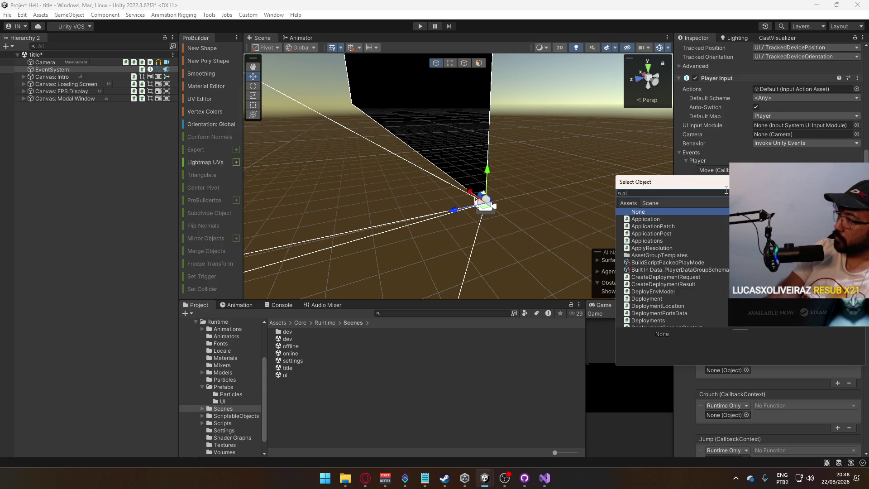
text(ay)
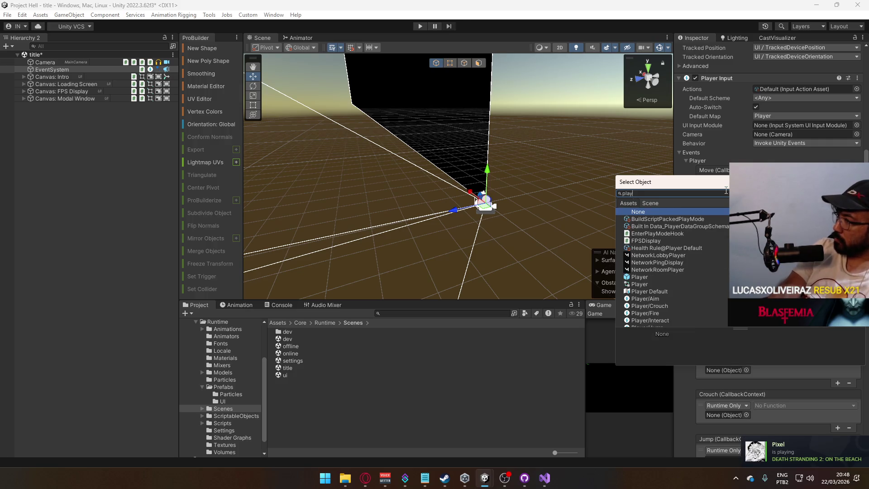
key(BackSpace)
key(BackSpace)
key(BackSpace)
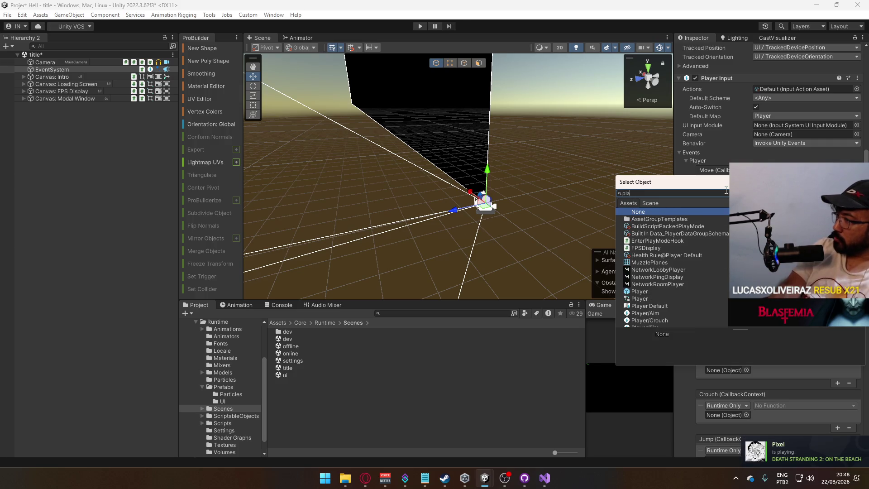
mouse_move(726, 191)
mouse_down()
mouse_move(461, 161)
mouse_move(450, 183)
mouse_up()
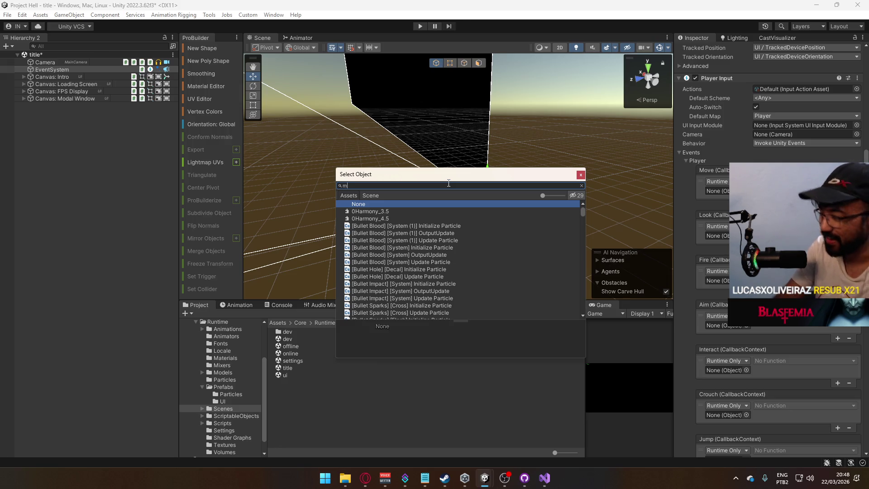
text(ove)
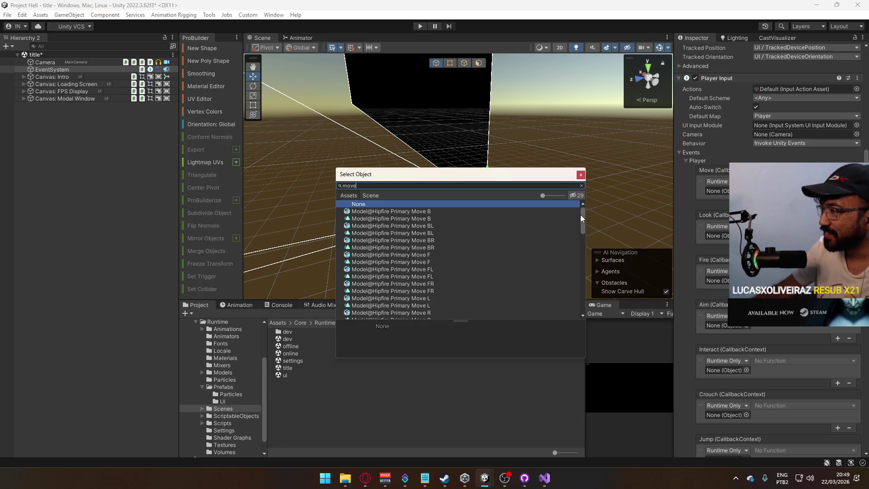
drag(581, 215, 563, 308)
scroll(558, 271, up, 10)
click(556, 204)
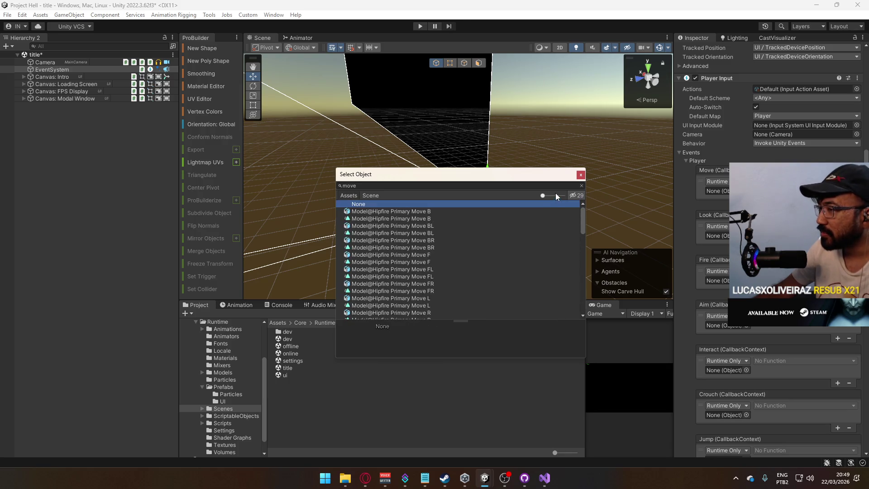
click(580, 175)
click(747, 190)
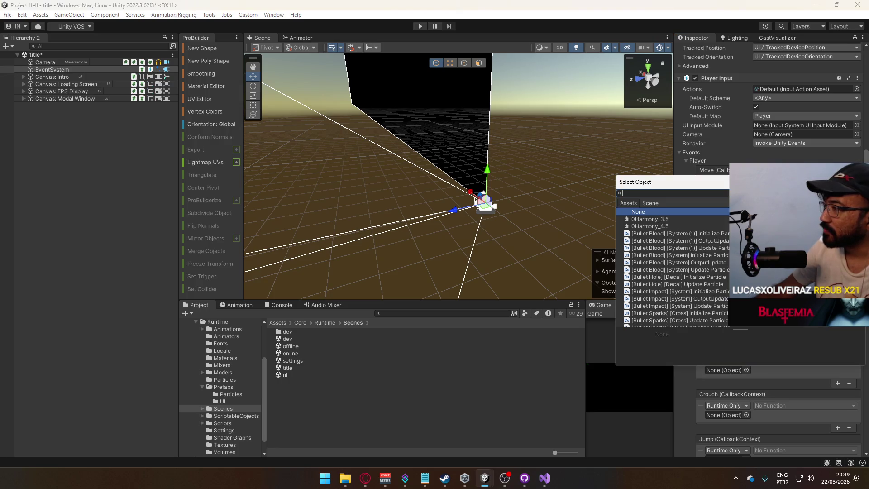
text(playerin)
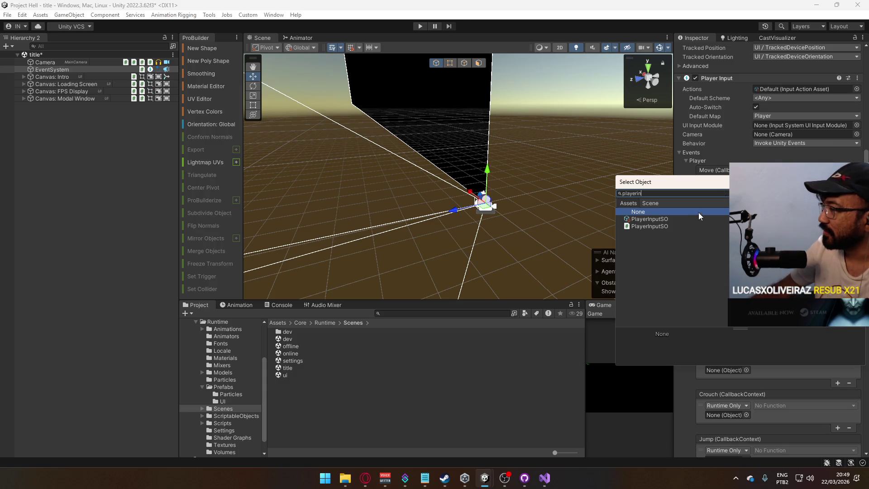
Step: Assign PlayerInputSO to the Move event, copy it, and paste it into Look, Fire and Aim
double_click(698, 213)
right_click(707, 192)
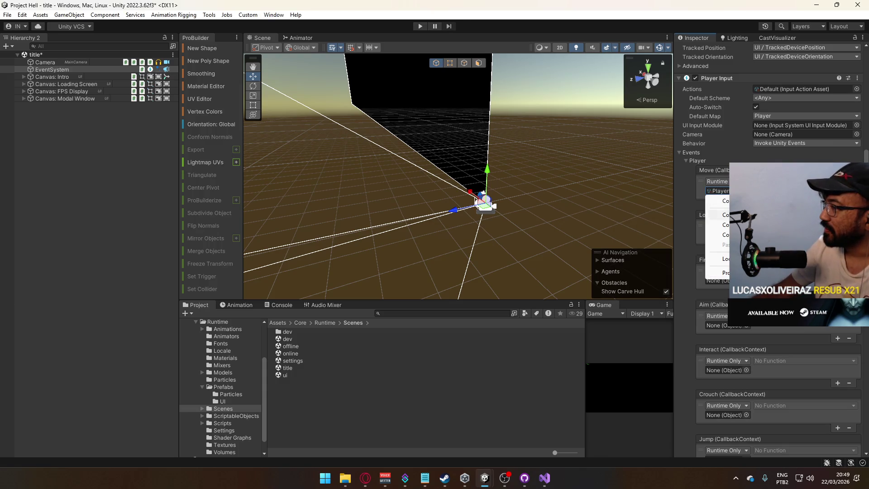
click(720, 200)
right_click(708, 237)
click(724, 290)
right_click(716, 281)
click(730, 334)
right_click(729, 326)
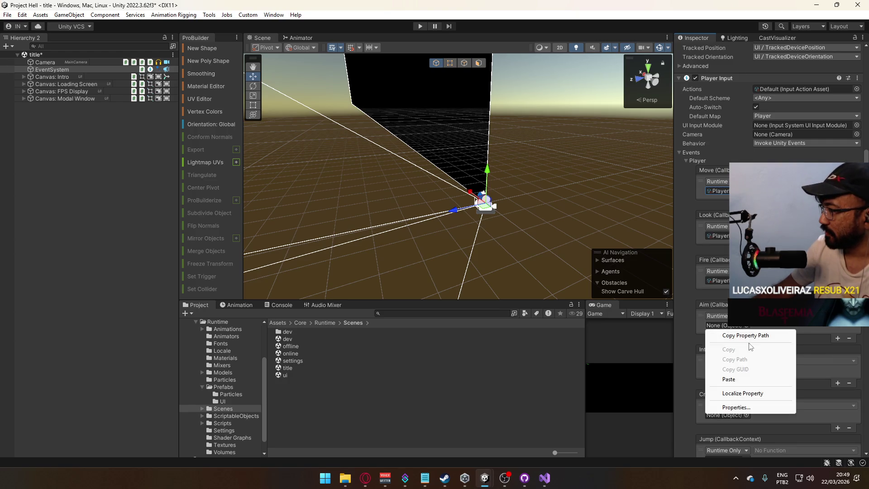
click(729, 376)
Step: Paste the PlayerInputSO reference into the Interact, Crouch, Jump and Sprint events
scroll(739, 348, down, 2)
scroll(739, 347, down, 1)
right_click(718, 298)
click(726, 351)
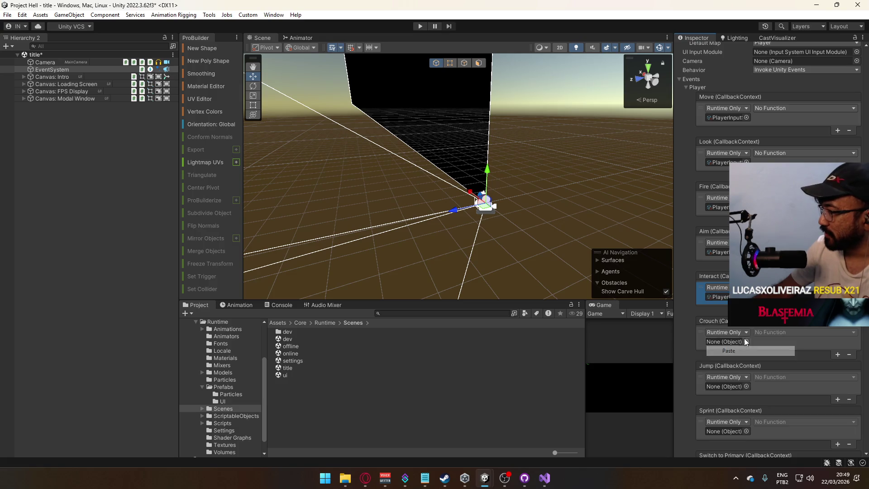
scroll(722, 300, down, 2)
right_click(721, 294)
click(727, 351)
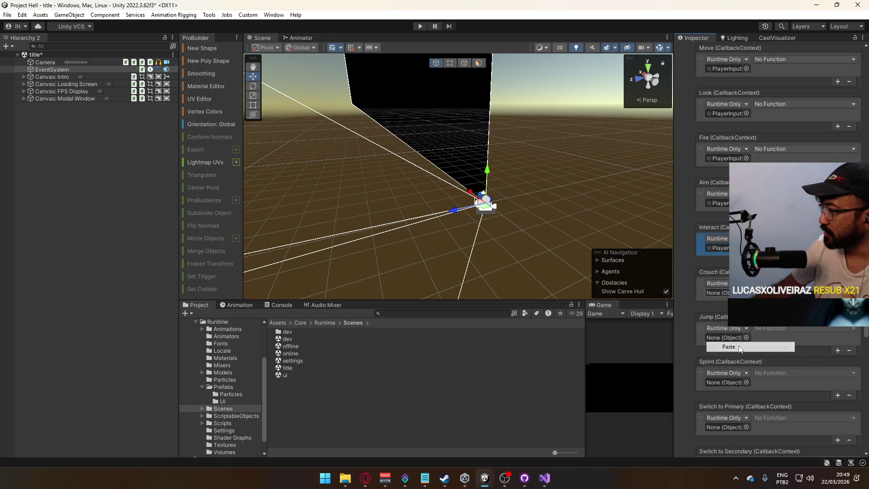
scroll(726, 315, down, 2)
right_click(721, 289)
click(731, 343)
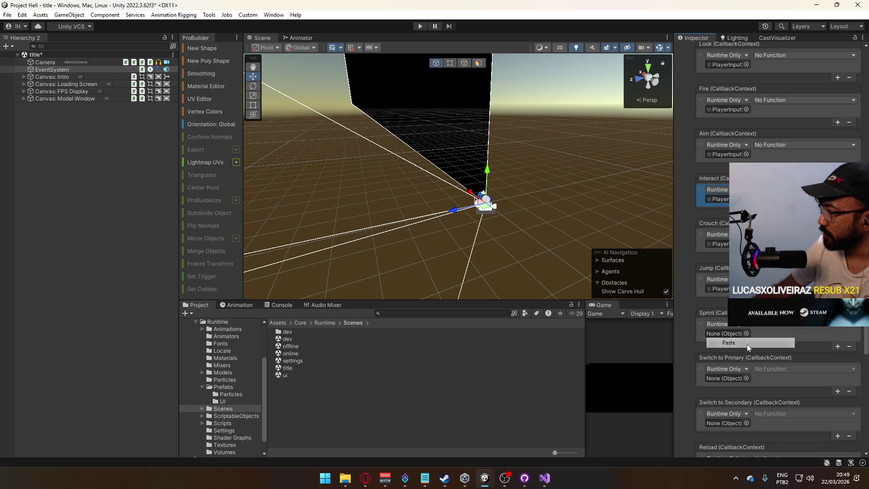
right_click(727, 335)
click(730, 388)
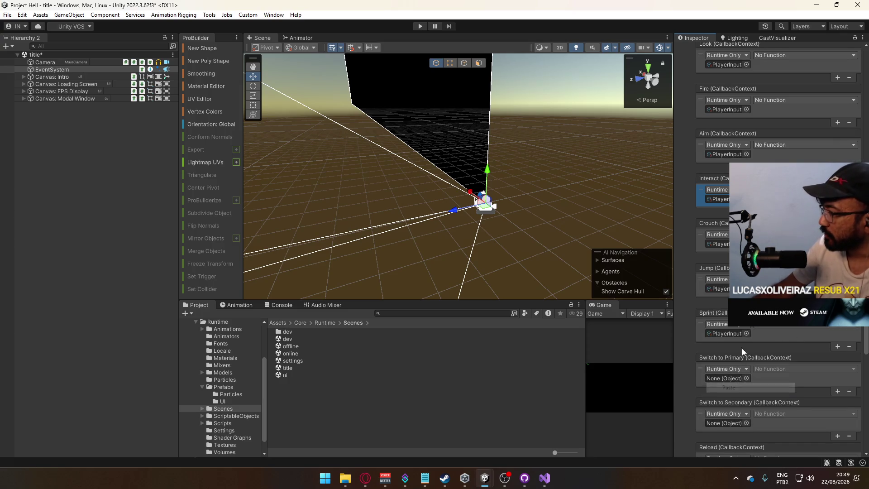
Step: Paste PlayerInputSO into the Switch to Primary, Switch to Secondary, Reload and Melee events
scroll(724, 322, down, 2)
right_click(725, 329)
click(728, 383)
scroll(729, 358, down, 2)
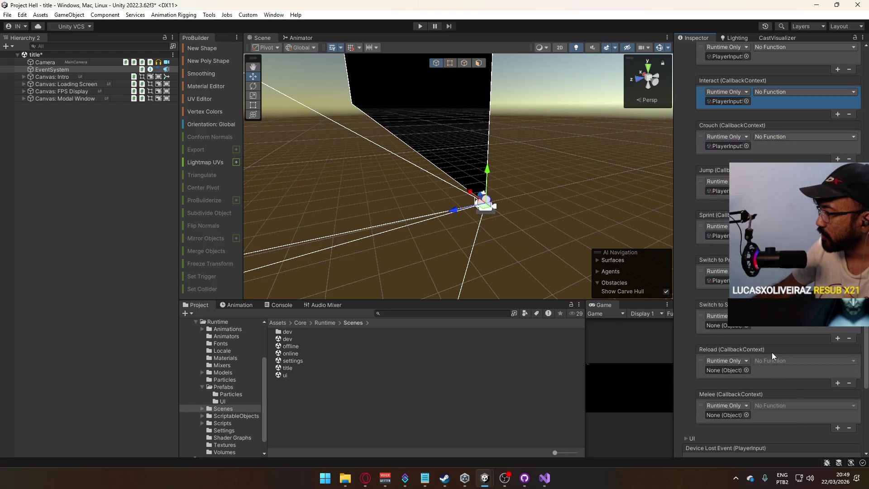
right_click(732, 325)
click(743, 379)
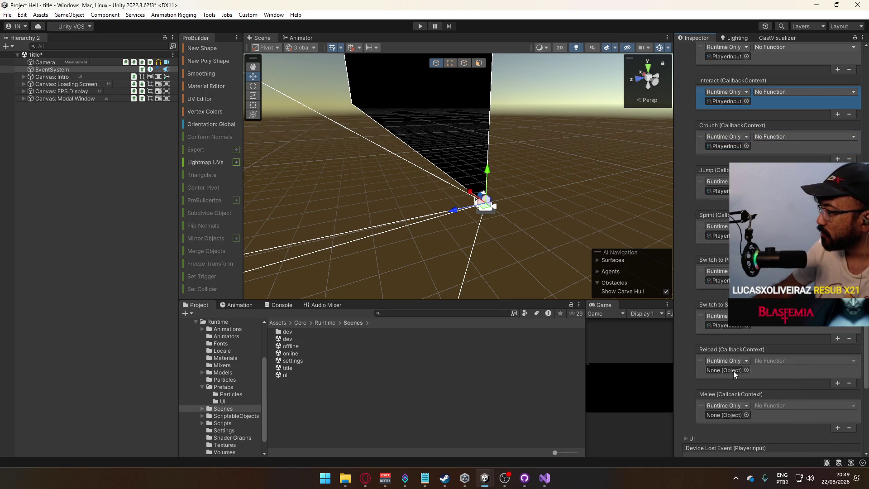
right_click(733, 371)
click(730, 424)
right_click(724, 415)
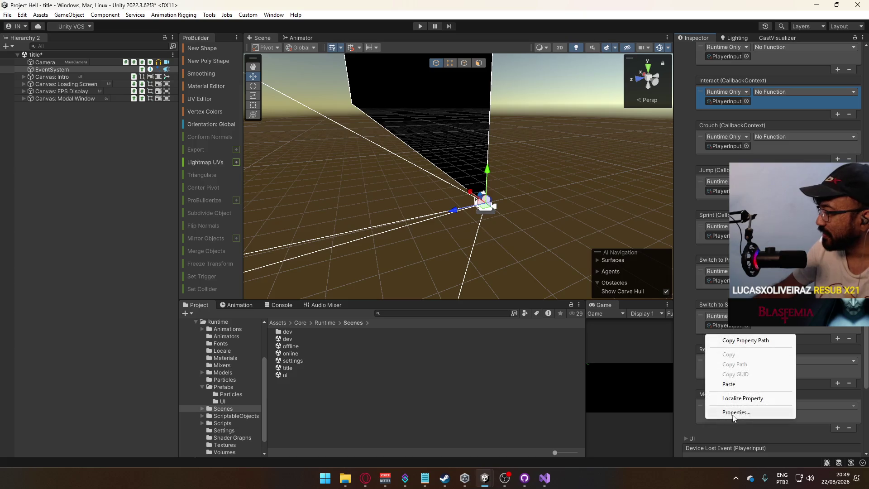
click(751, 385)
scroll(745, 345, up, 9)
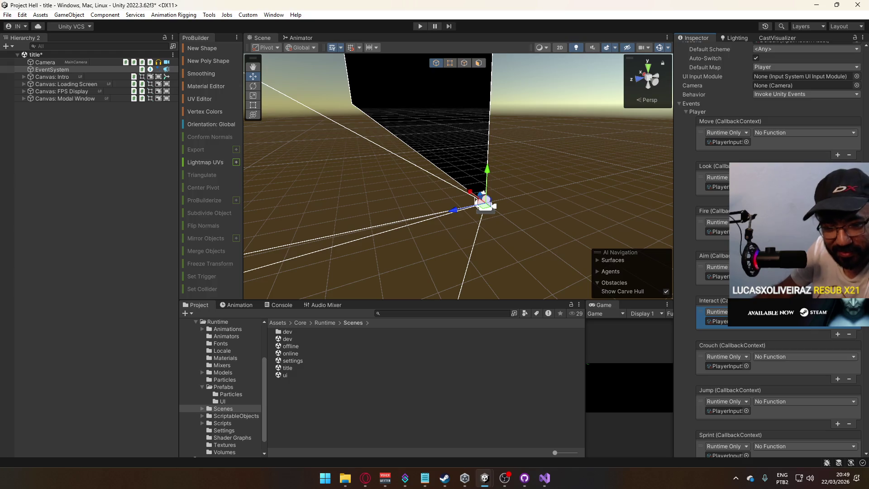
Step: Set the Move event's function to PlayerInputSO.Move and start a play test
click(788, 133)
mouse_move(779, 159)
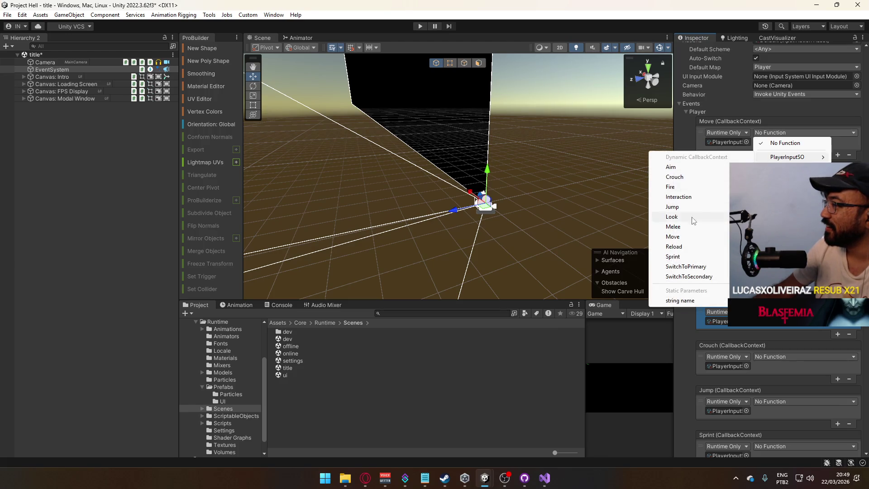
click(693, 240)
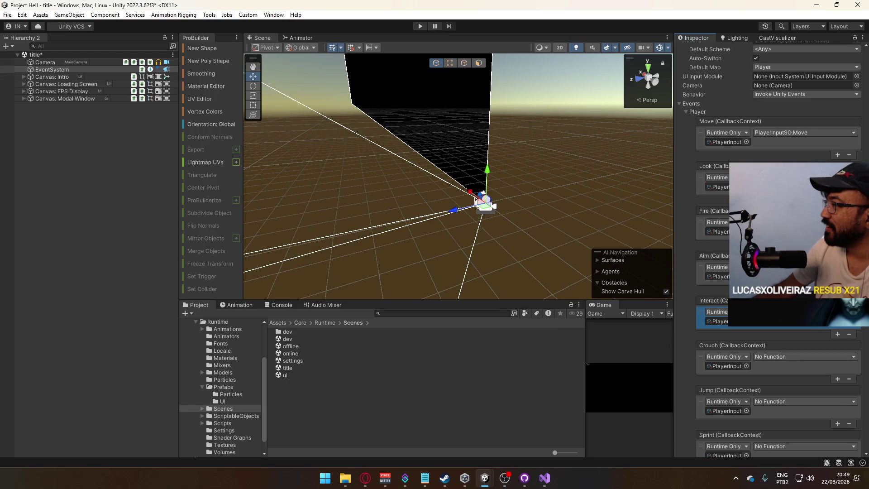
key(ctrl+p)
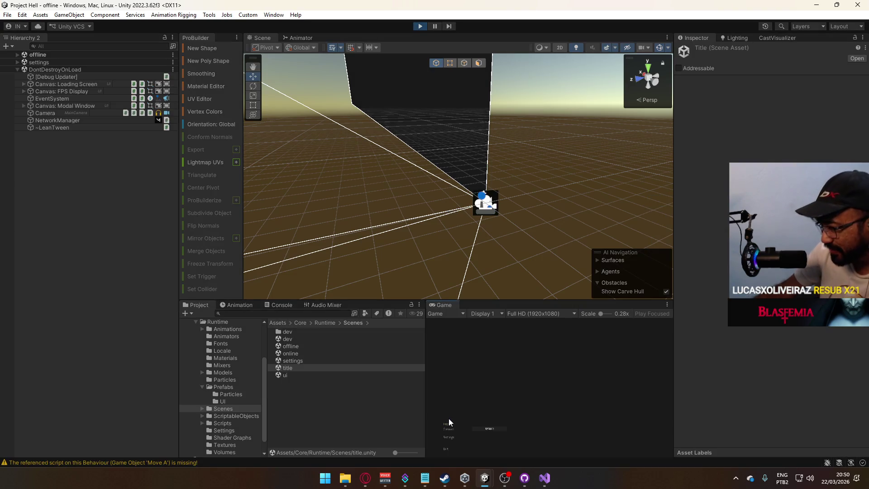
Step: Host a game from the title menu to load the dev scene, then show the Console warnings
click(448, 423)
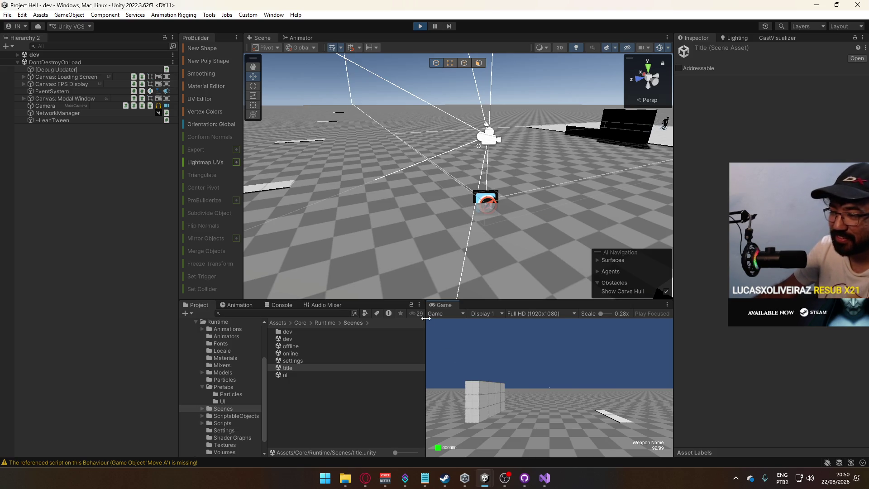
key(super)
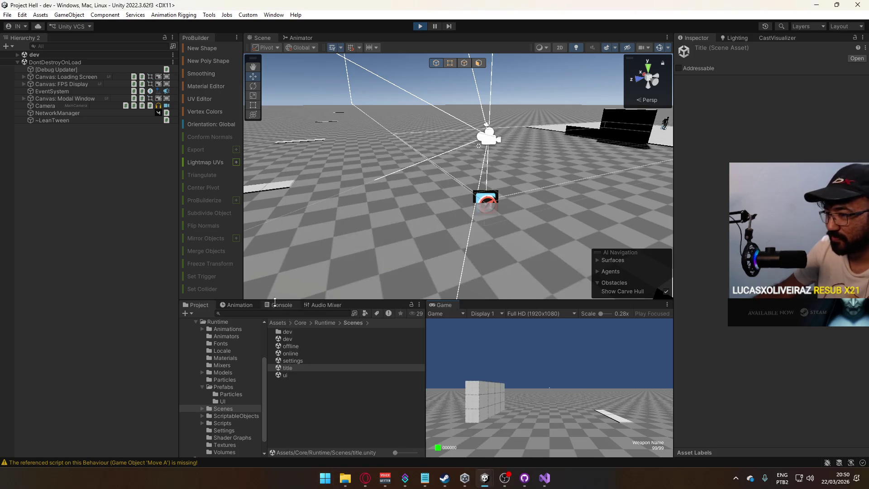
click(281, 305)
mouse_move(420, 391)
mouse_down()
mouse_move(412, 343)
mouse_move(421, 410)
mouse_move(403, 327)
mouse_up()
Step: Inspect each missing-script warning and the dev scene's object list
click(377, 325)
click(370, 337)
click(363, 360)
click(353, 378)
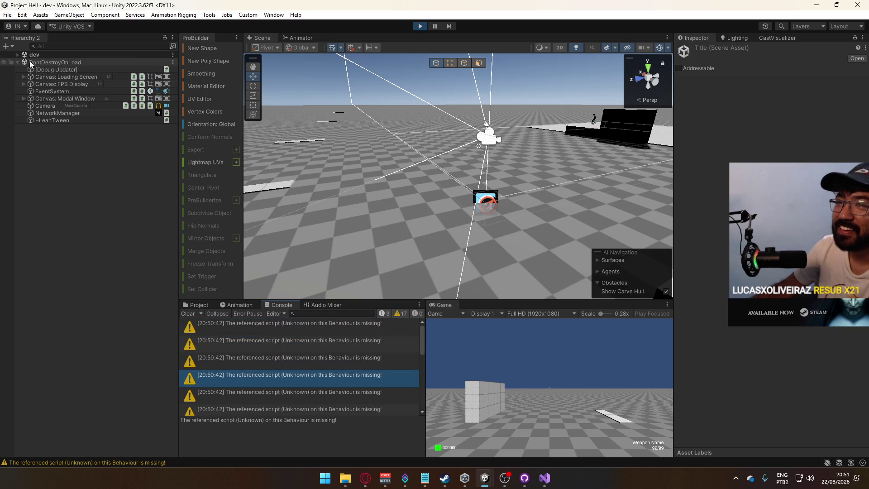
click(17, 55)
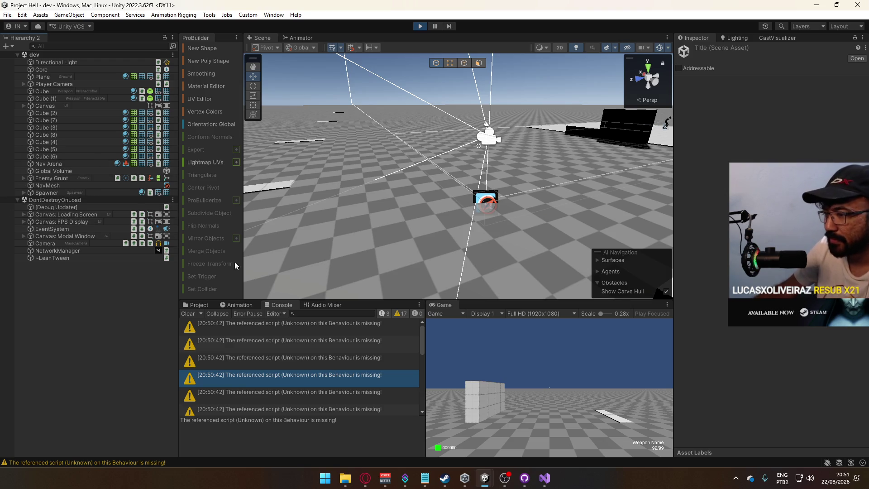
mouse_move(422, 344)
mouse_down()
mouse_move(422, 412)
mouse_move(420, 323)
mouse_up()
click(413, 365)
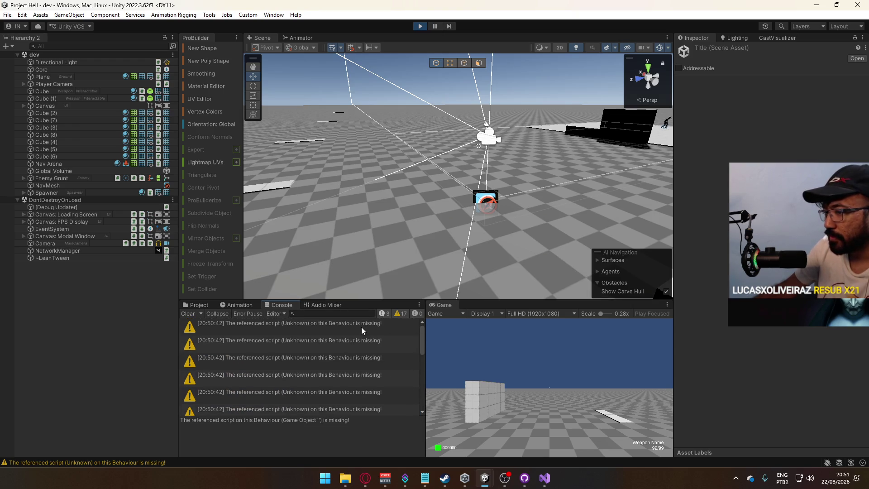
Step: Clear all Console messages, stop play mode, and return to the project files
click(193, 314)
click(421, 27)
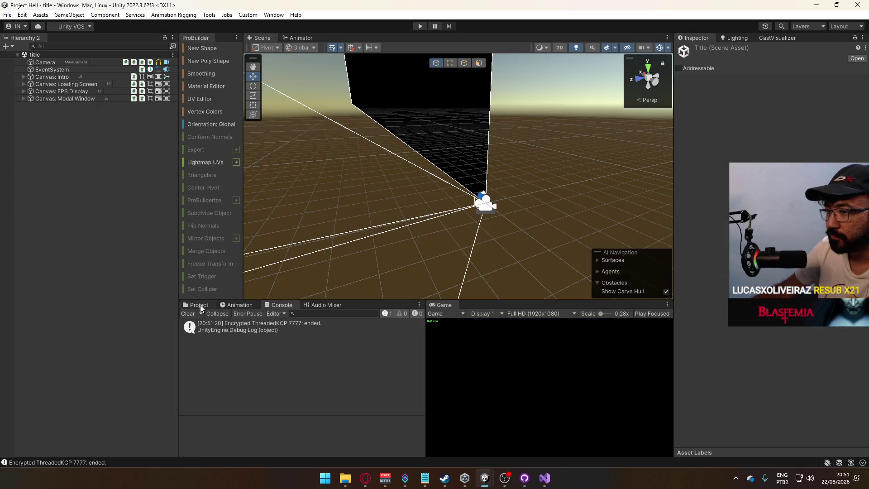
click(192, 305)
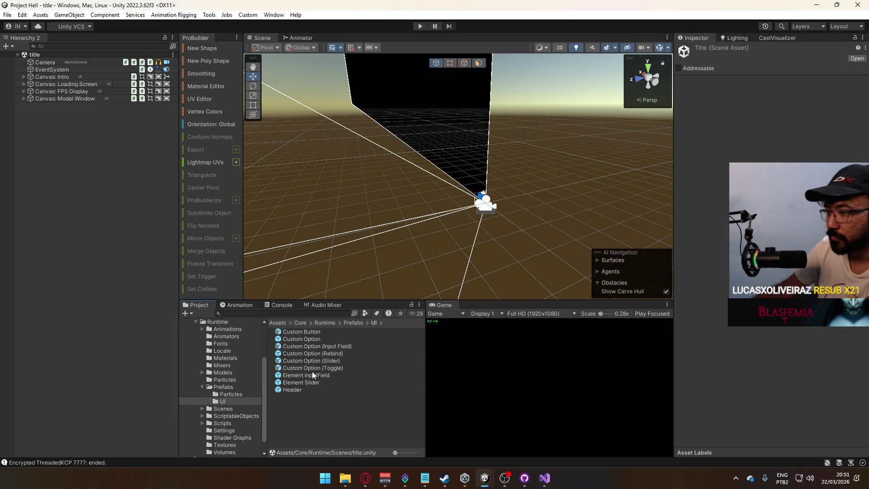
Step: Open the offline scene from the Scenes folder and check its NetworkManager
click(233, 409)
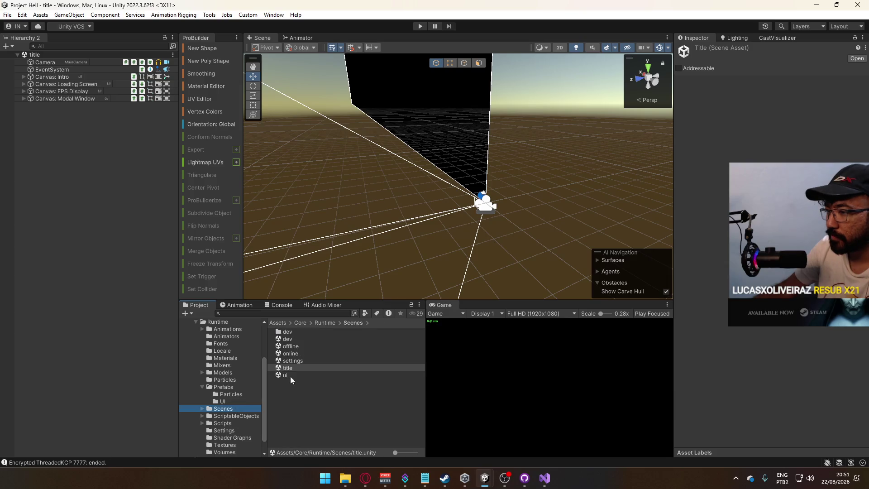
click(298, 346)
double_click(298, 346)
click(68, 63)
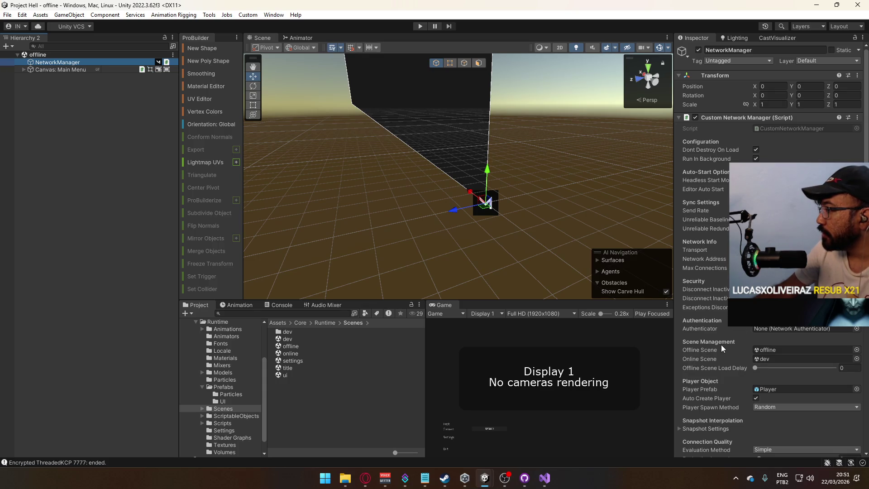
Step: Open the title scene and select its Camera
scroll(724, 348, down, 3)
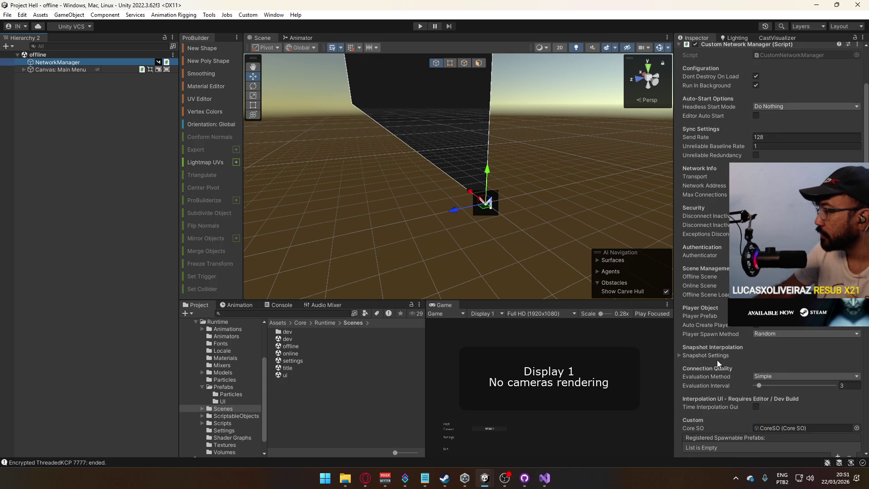
double_click(298, 366)
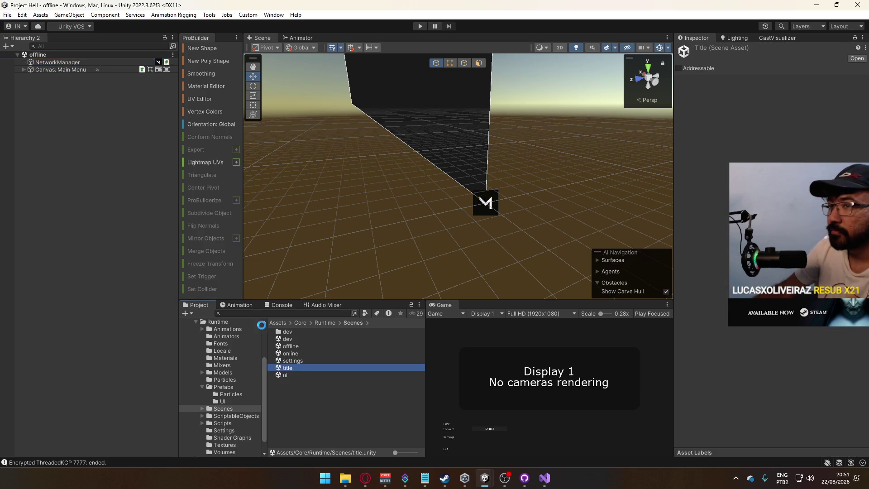
click(57, 62)
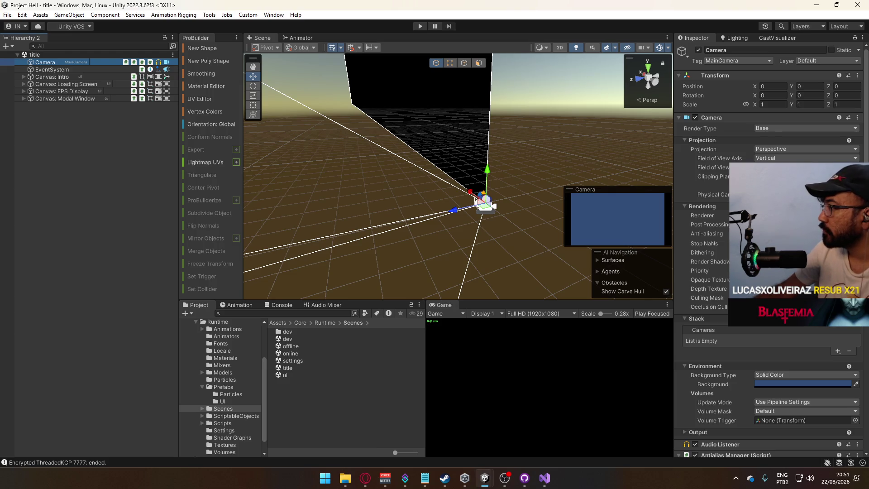
Step: Toggle Stop NaNs, widen the field of view, and set the camera Background Type to Skybox
click(705, 244)
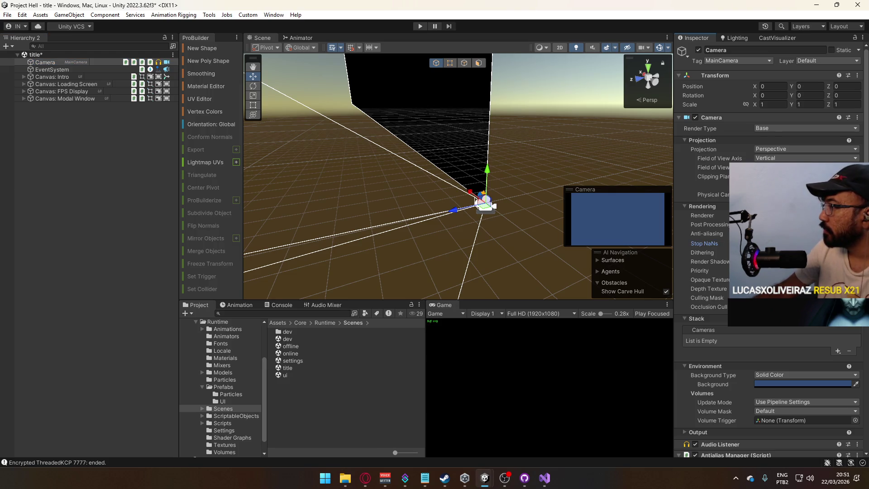
click(714, 177)
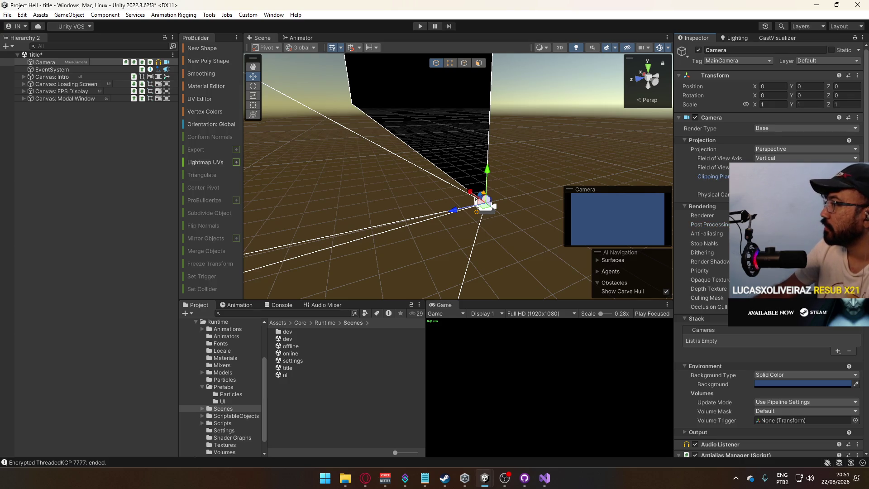
drag(713, 167, 742, 167)
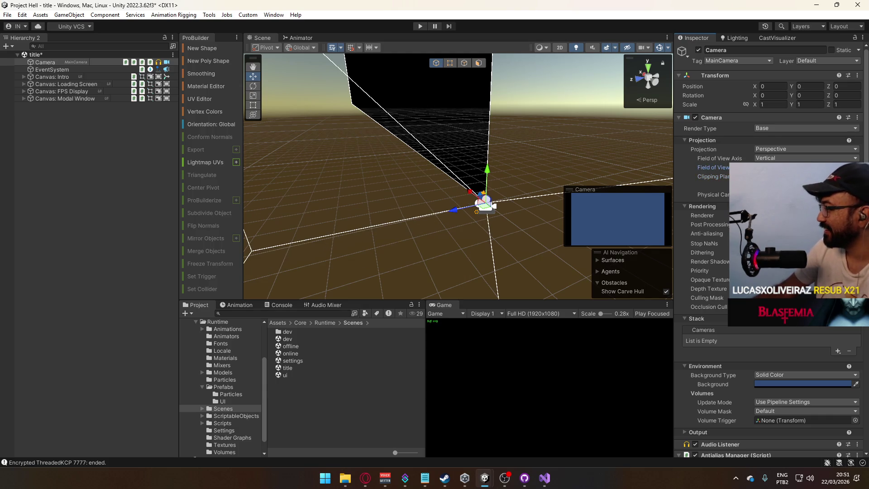
scroll(770, 249, down, 10)
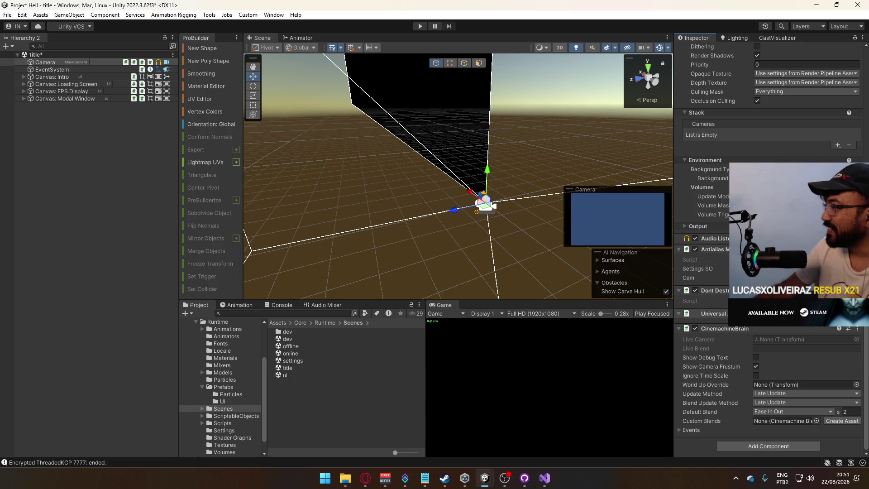
scroll(770, 249, up, 3)
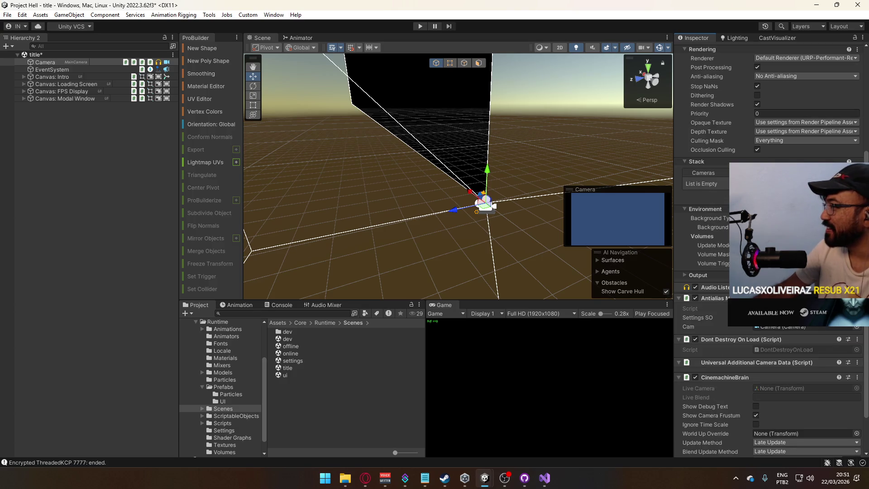
click(806, 213)
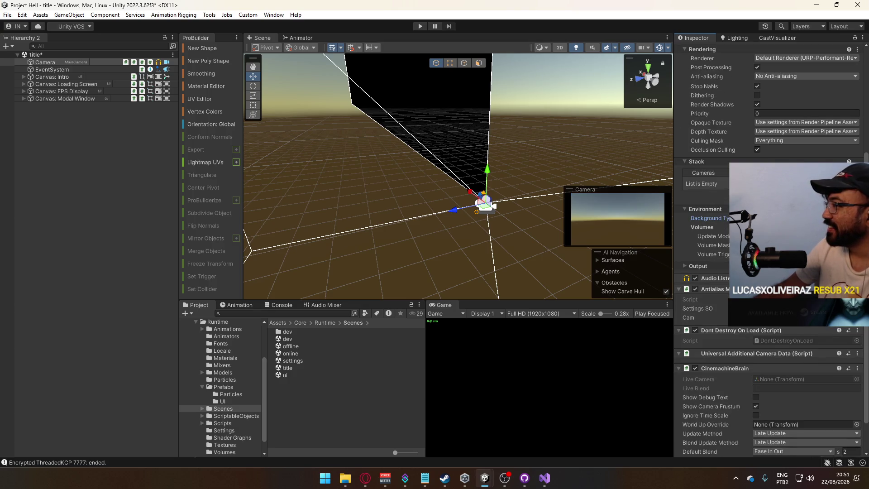
Step: Save the title scene changes and start a new play test
double_click(306, 369)
click(425, 256)
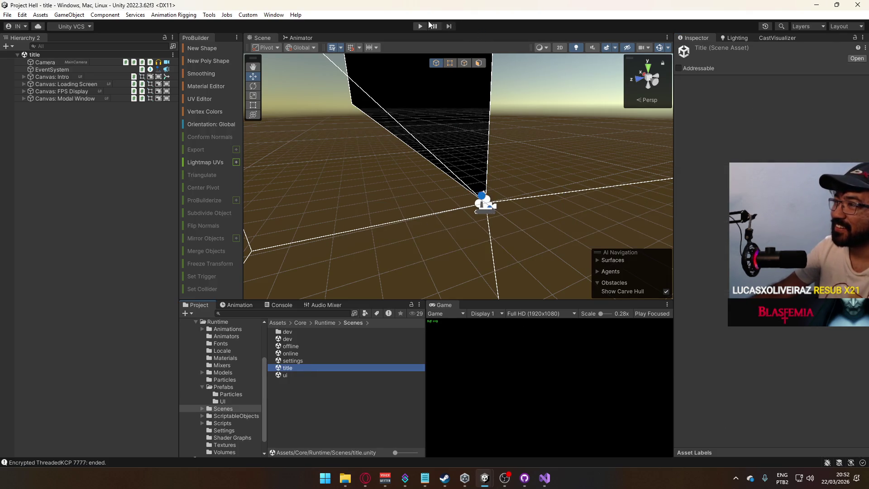
click(421, 26)
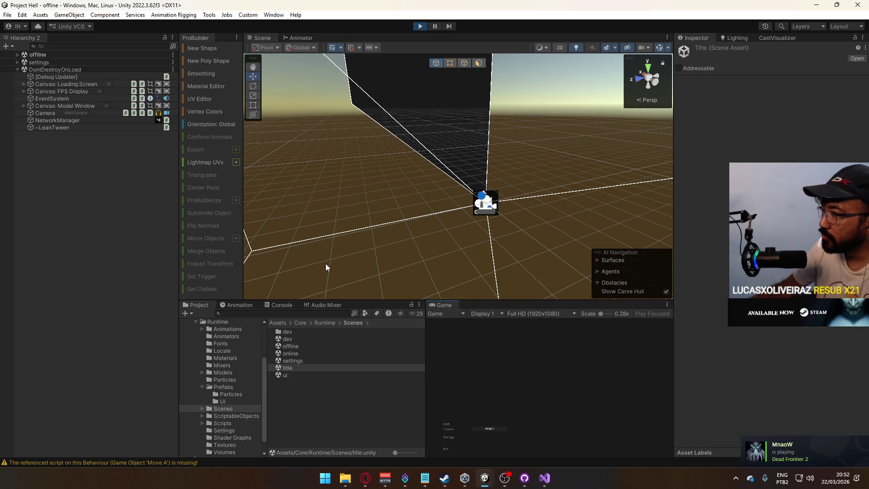
Step: Start the game from the main menu into the dev scene and orbit the Scene view to the horizon
click(451, 425)
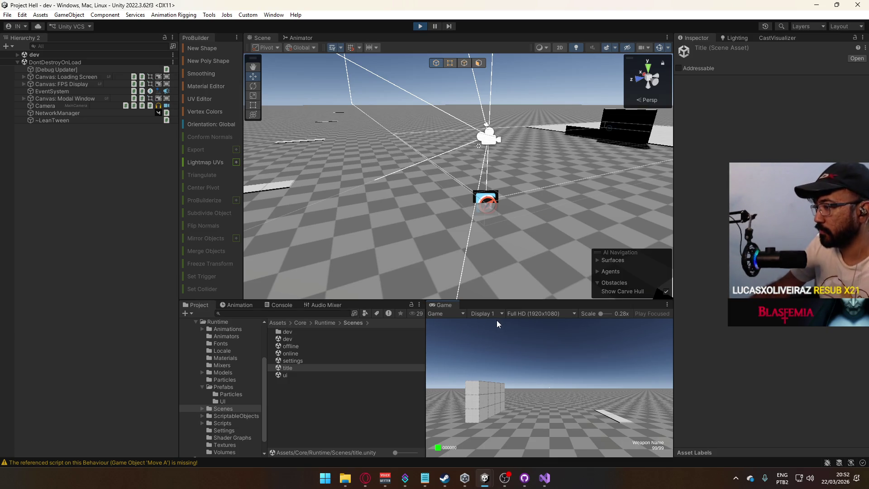
mouse_move(344, 176)
mouse_down()
mouse_move(163, 191)
mouse_move(172, 193)
mouse_up()
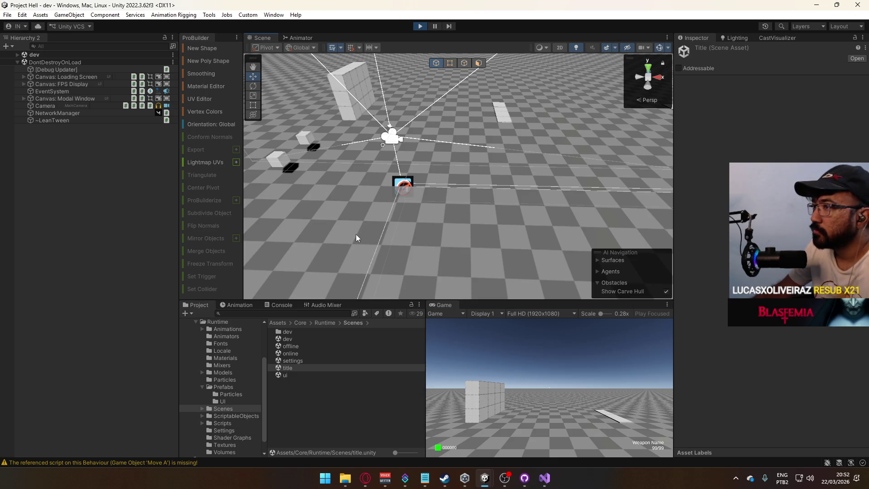
drag(458, 223, 337, 301)
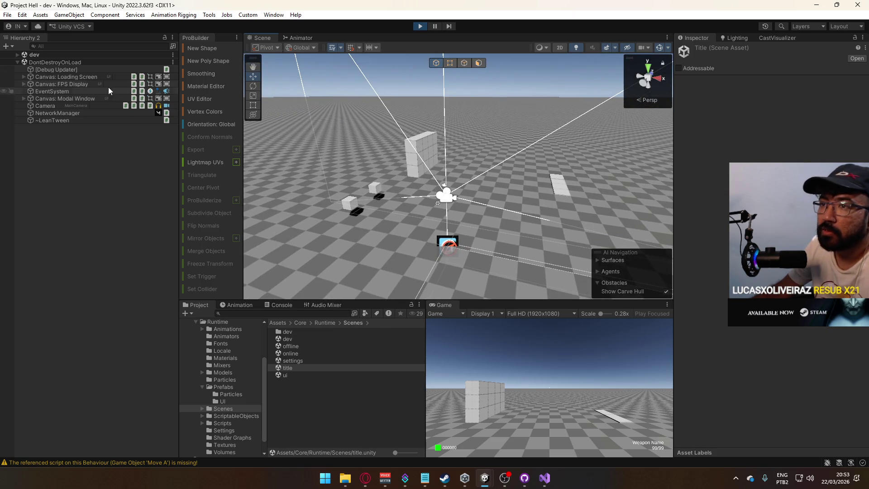
Step: Review the missing-script warnings in a widened Console alongside the dev scene objects and Prefabs folder
click(17, 54)
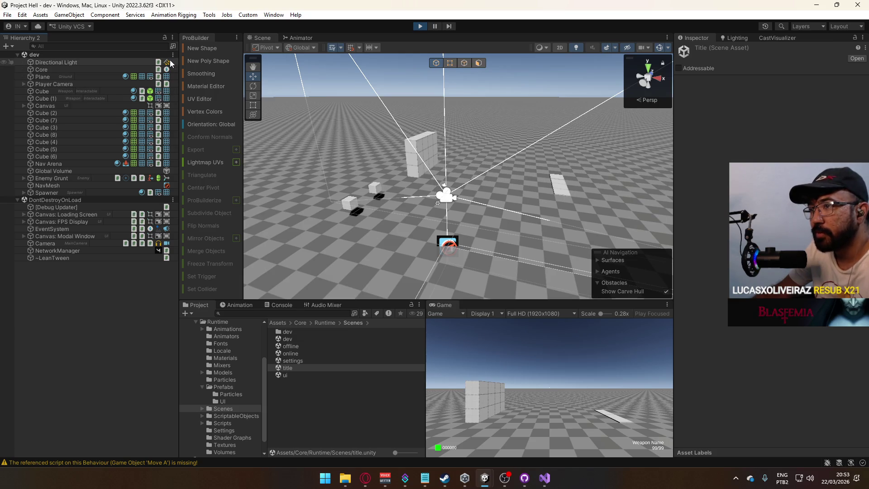
click(231, 387)
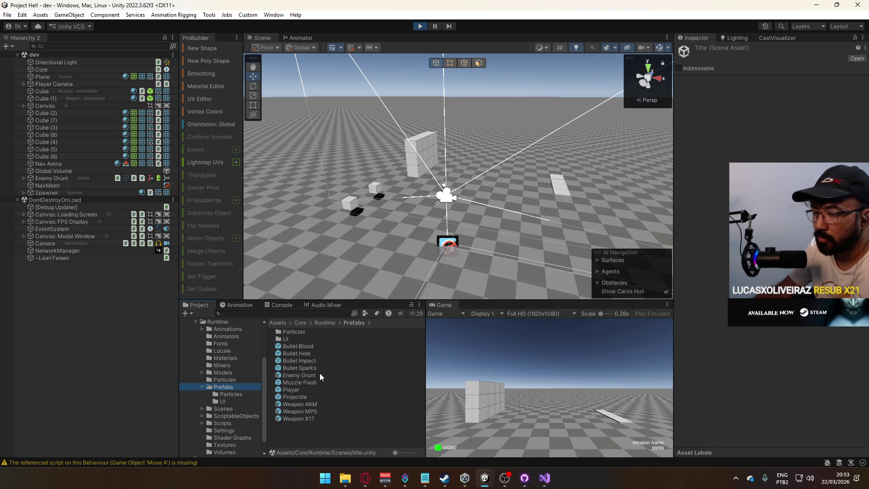
click(281, 305)
drag(422, 389, 416, 352)
scroll(416, 352, down, 5)
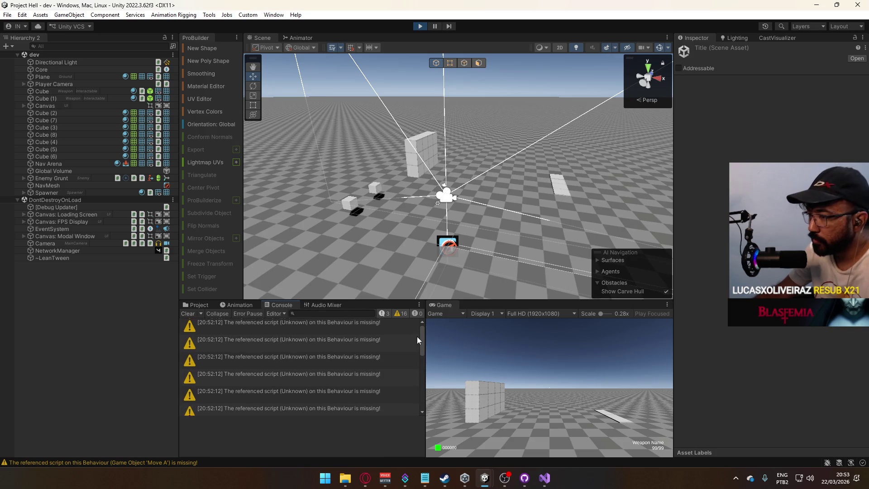
scroll(416, 369, down, 1)
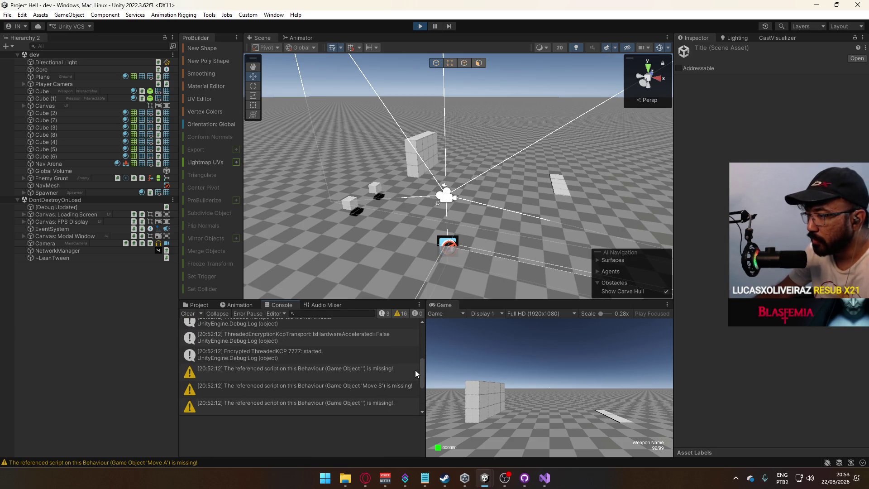
scroll(414, 374, down, 3)
click(413, 387)
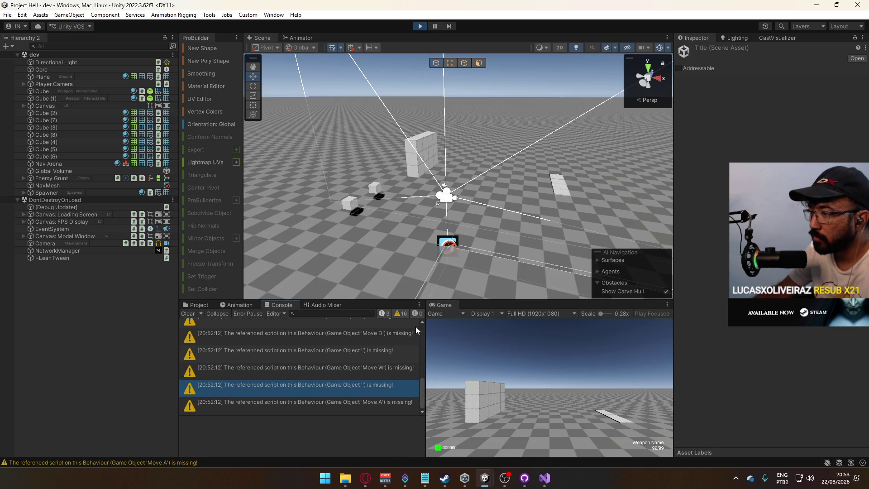
drag(421, 314, 447, 314)
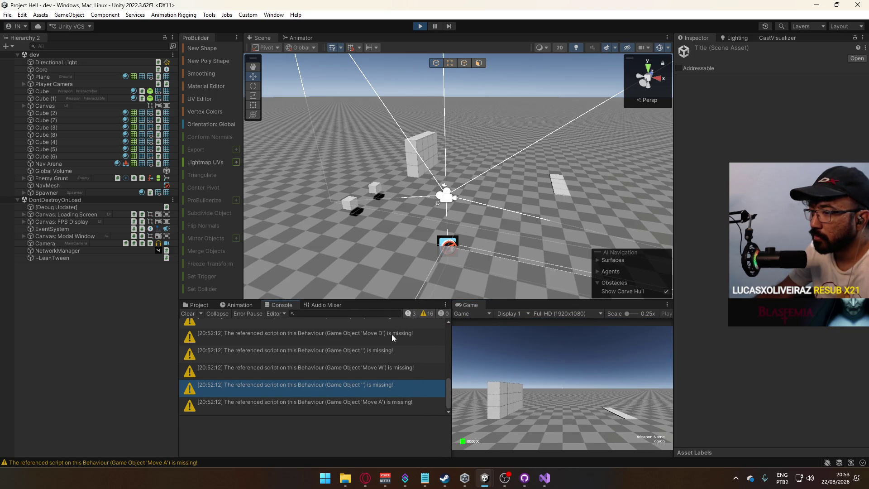
scroll(385, 365, up, 5)
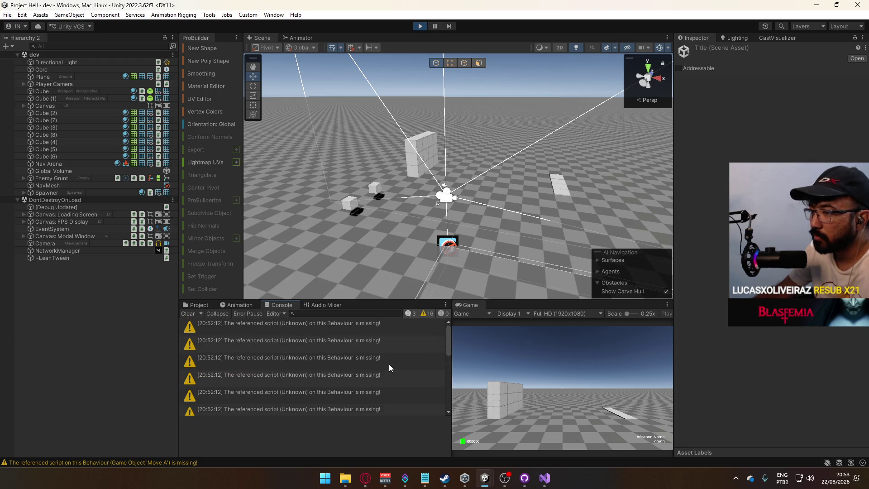
click(283, 311)
click(283, 311)
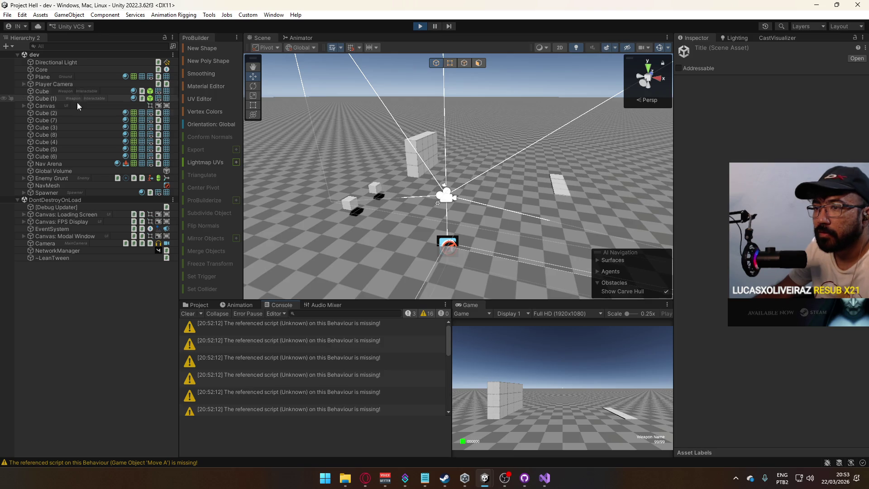
Step: Add the Player prefab to NetworkManager's spawnable prefabs, then stop play mode
click(99, 250)
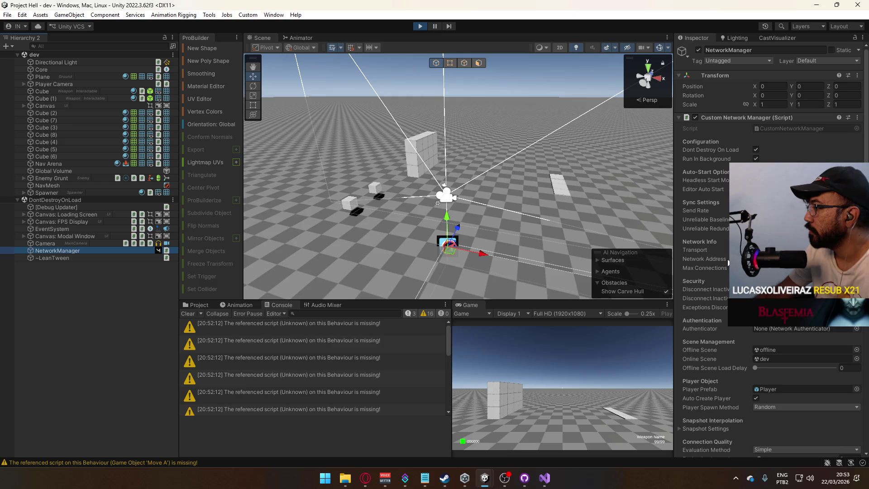
scroll(727, 260, down, 5)
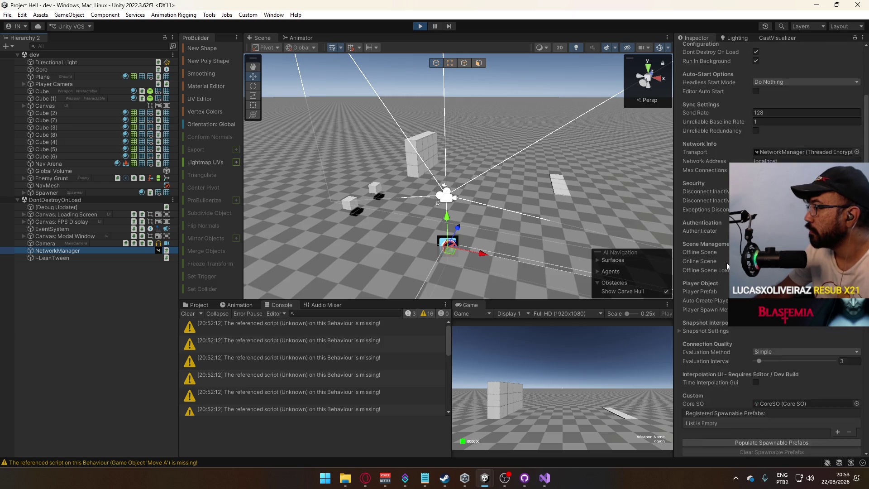
scroll(727, 263, down, 2)
scroll(727, 263, down, 3)
click(768, 345)
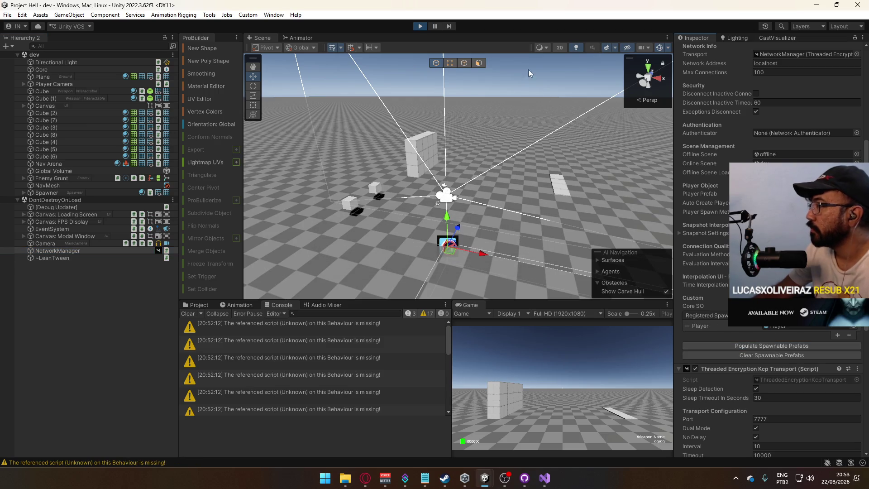
click(423, 27)
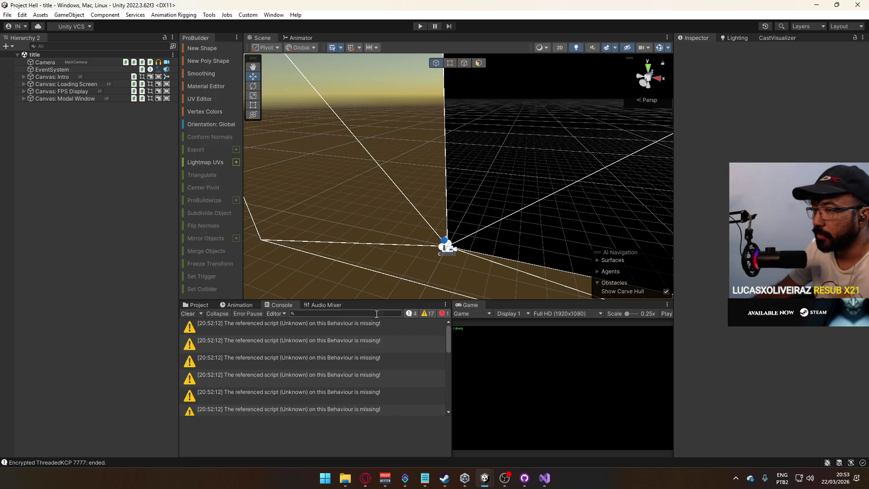
Step: Register Player in the offline scene NetworkManager's spawnable prefabs, then play from the title scene
click(196, 305)
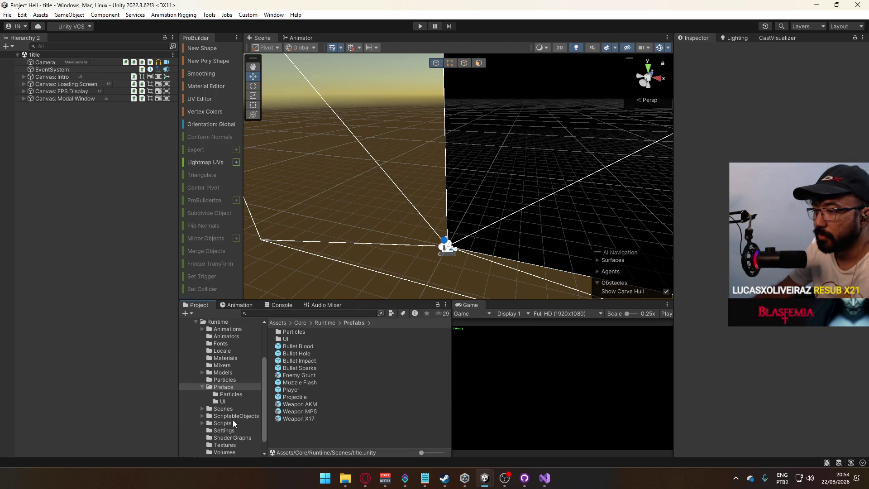
click(224, 409)
double_click(294, 347)
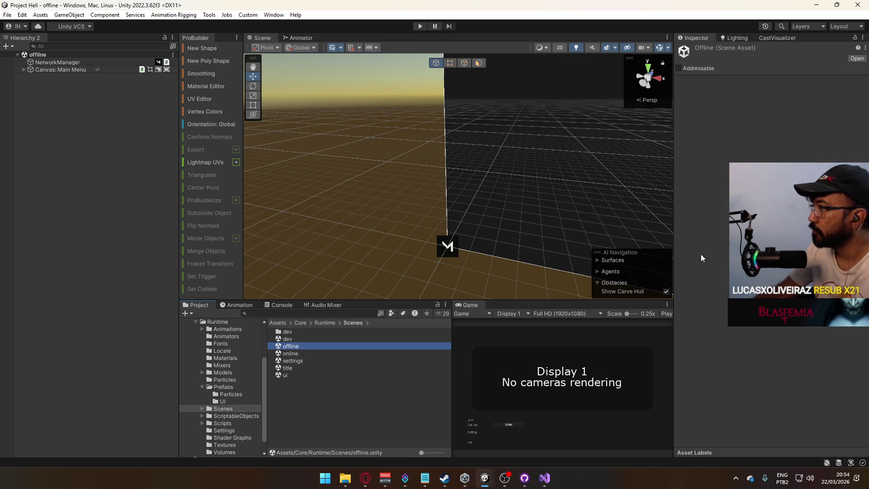
click(57, 62)
scroll(766, 357, down, 10)
click(768, 369)
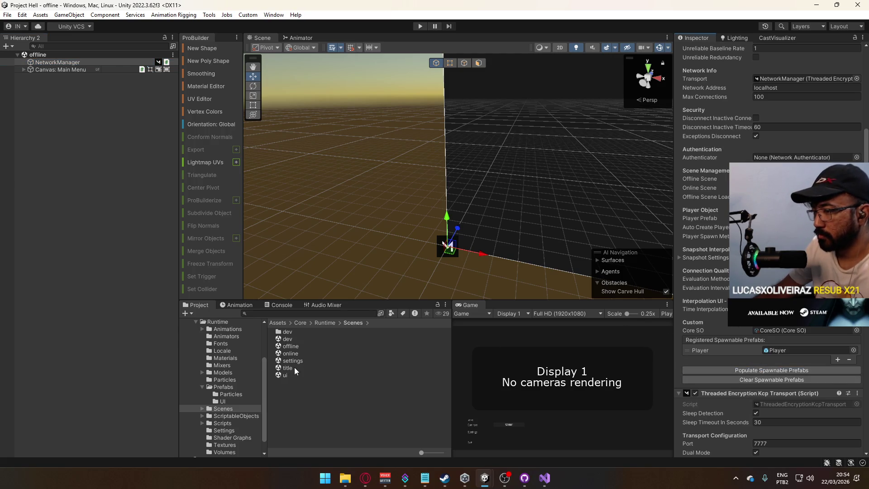
double_click(295, 367)
click(420, 26)
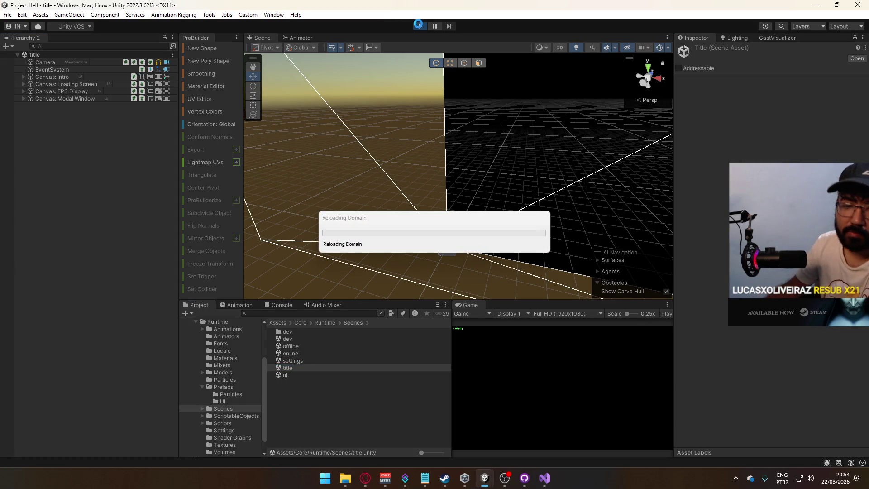